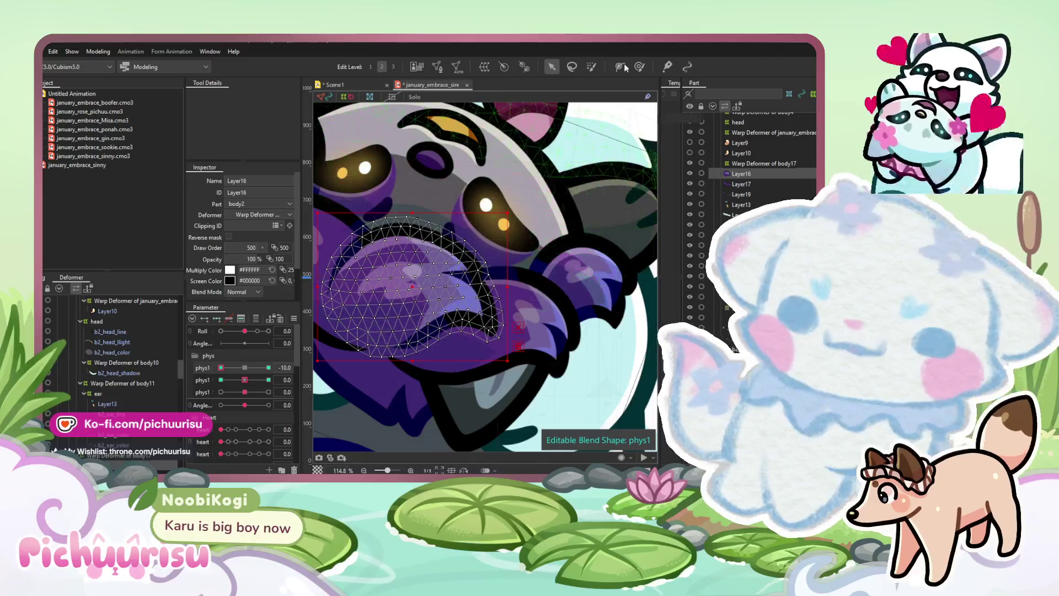
Reshape the purple mesh below the raccoon's eyes with the Deform Brush in phys1
drag(528, 294, 546, 338)
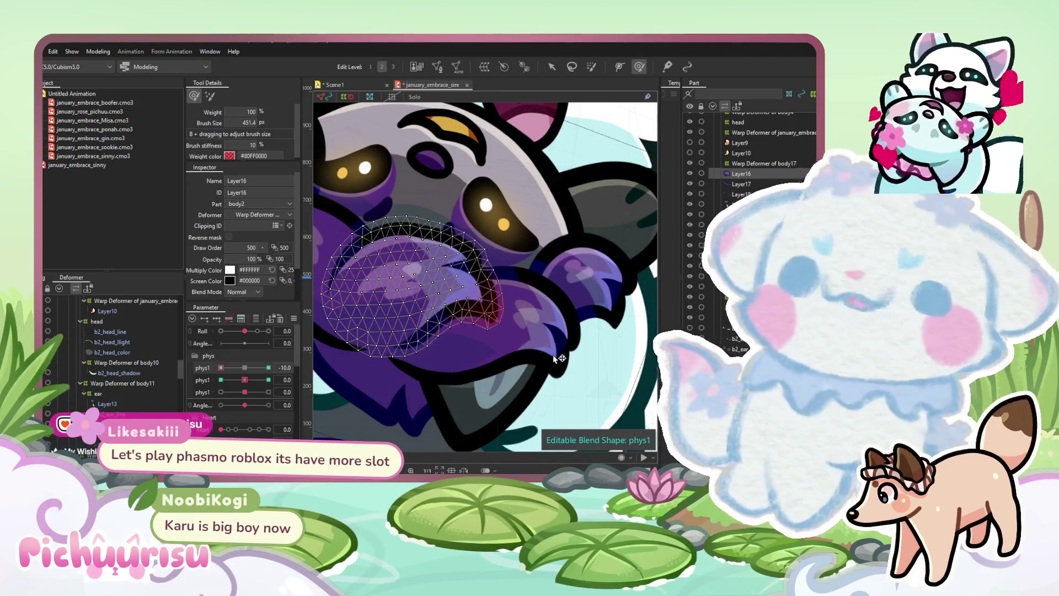
scroll(539, 293, down, 2)
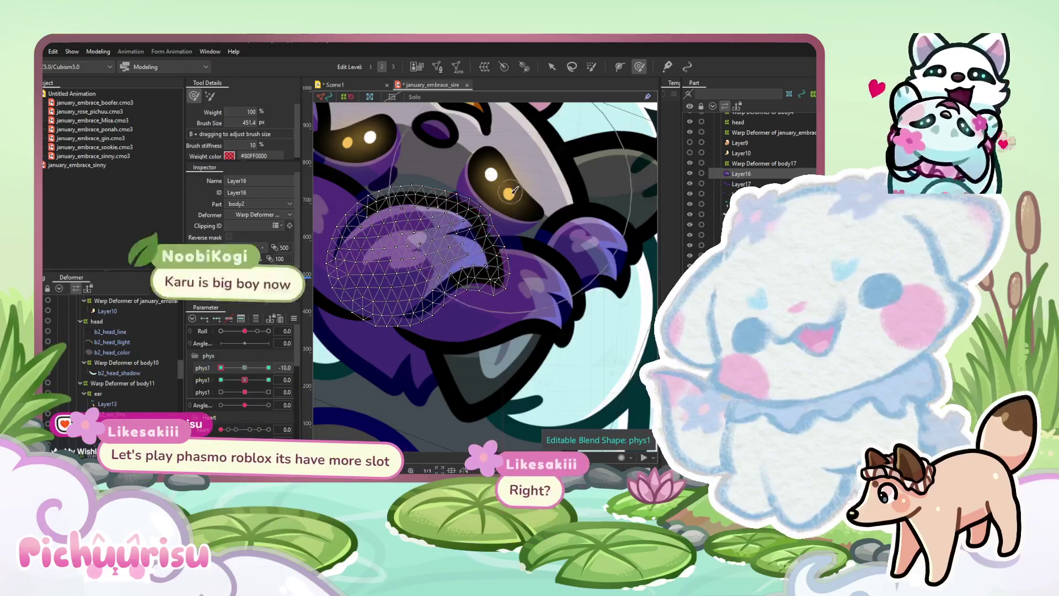
scroll(449, 219, up, 5)
Shrink the deform brush to about 210 px and test phys1 at -10
drag(501, 243, 468, 274)
scroll(439, 274, up, 3)
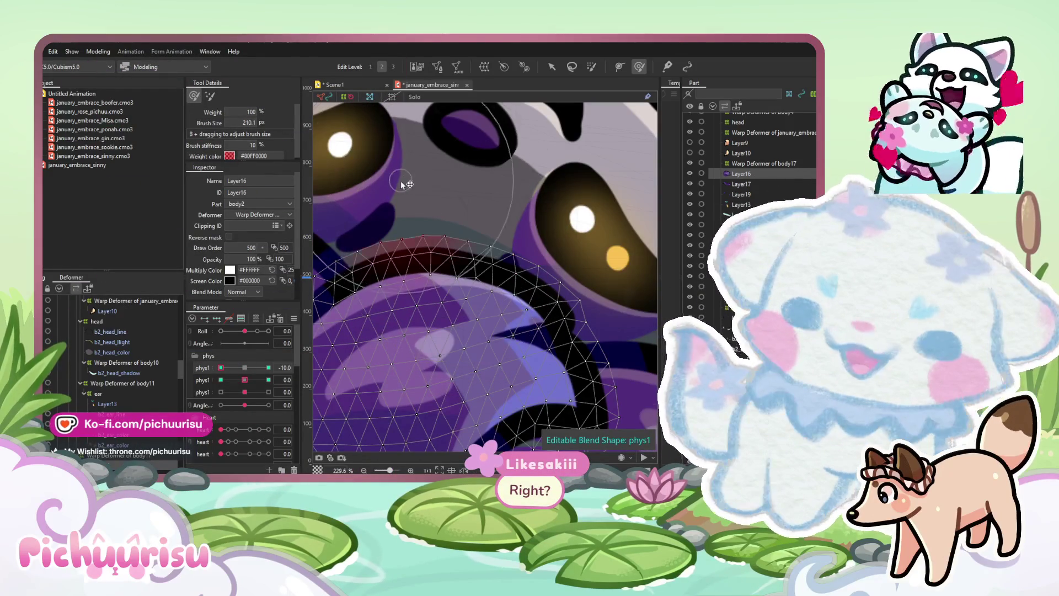
scroll(447, 237, down, 3)
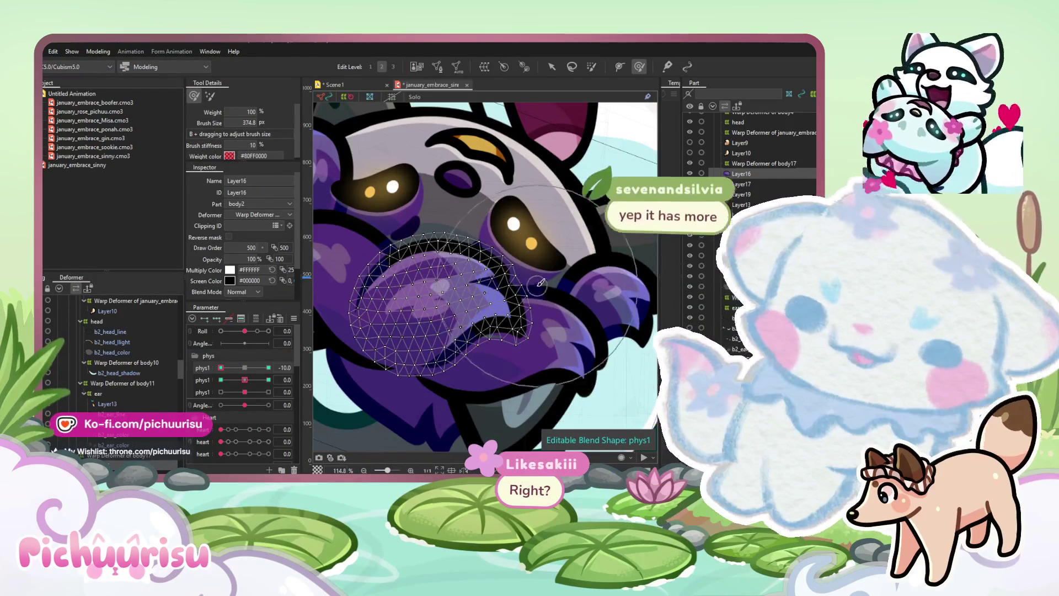
drag(221, 367, 273, 359)
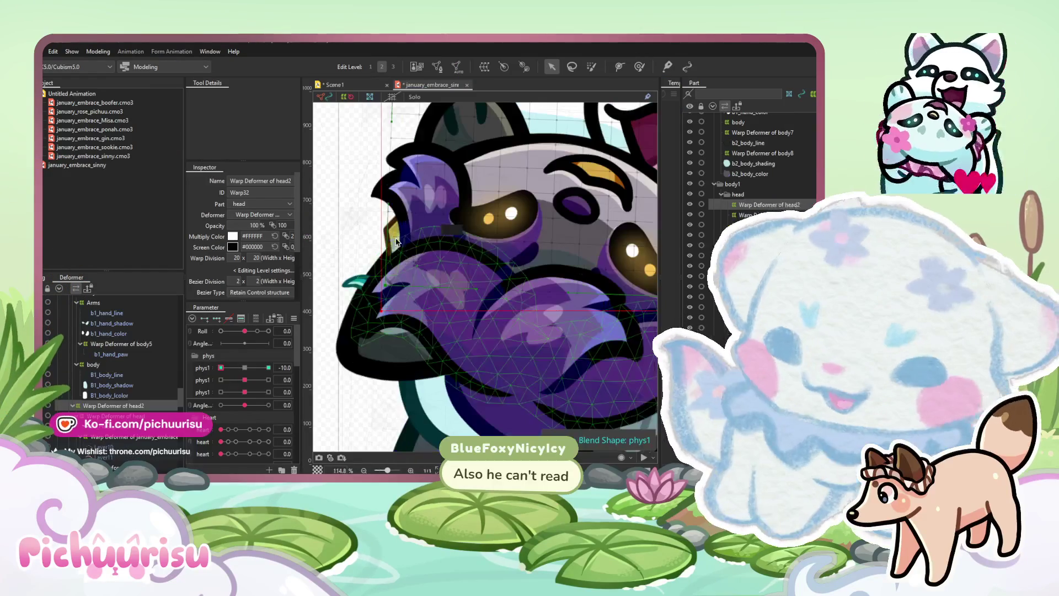
Check the head at phys1 10, then select Curved Surface3 and the Layer13 ear mesh
drag(250, 369, 268, 367)
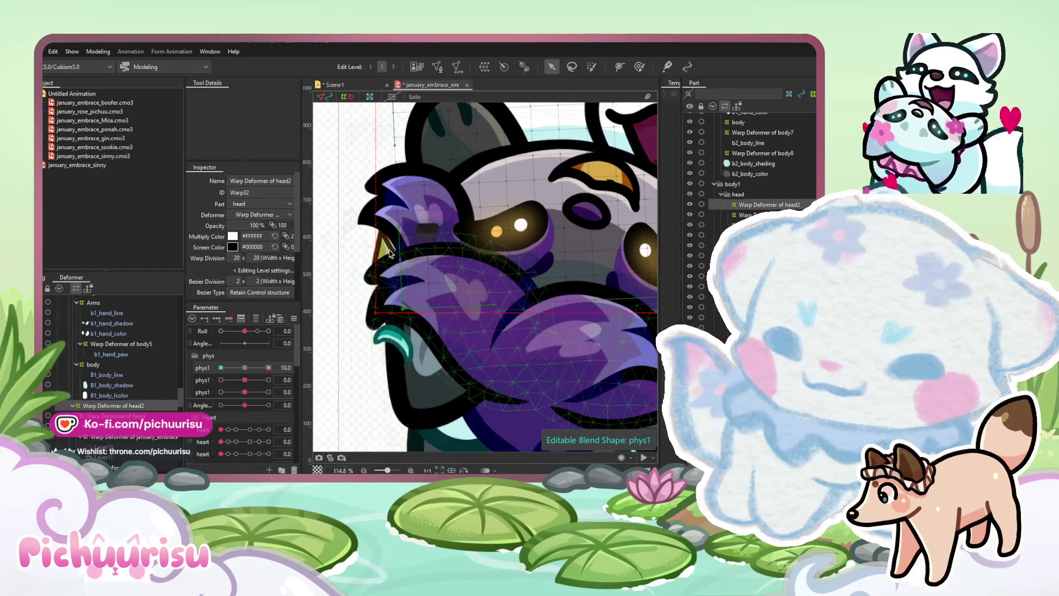
click(388, 251)
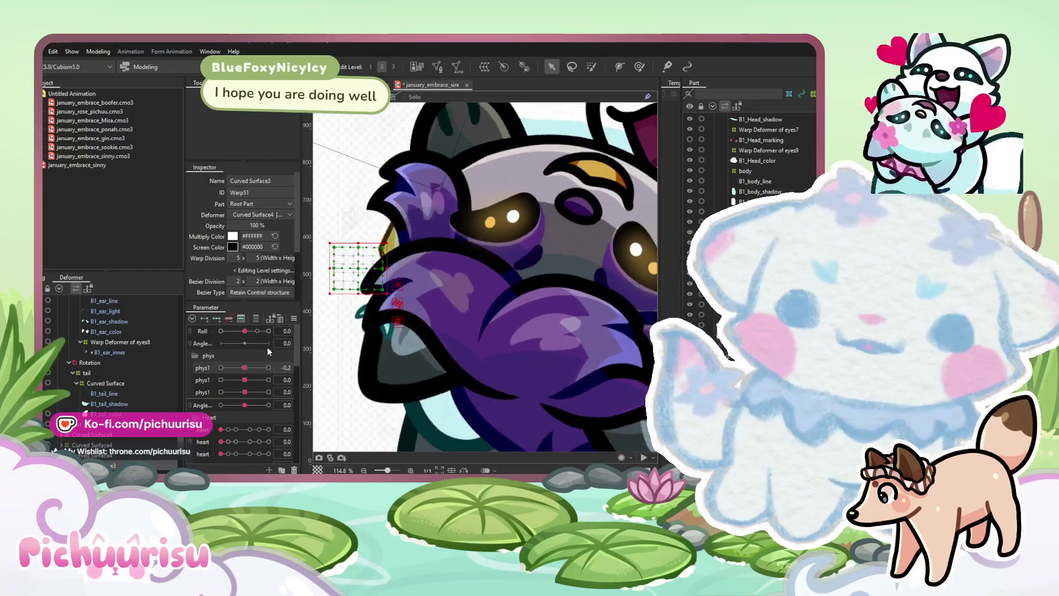
click(380, 240)
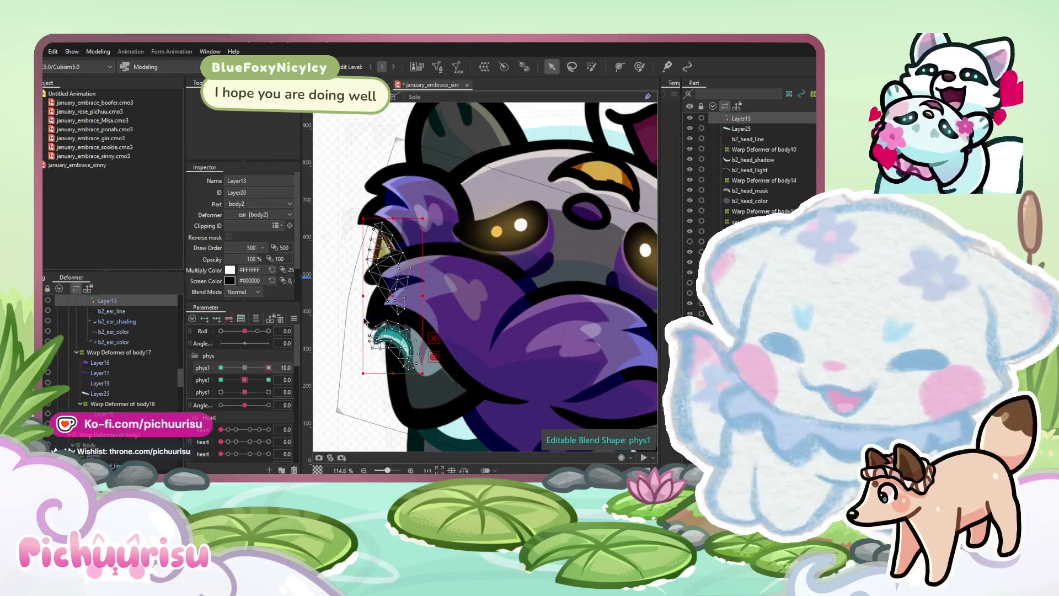
Toggle phys1 between -10 and 10 on the ear, leave it at 4.9, and open Scene1
click(246, 368)
click(269, 368)
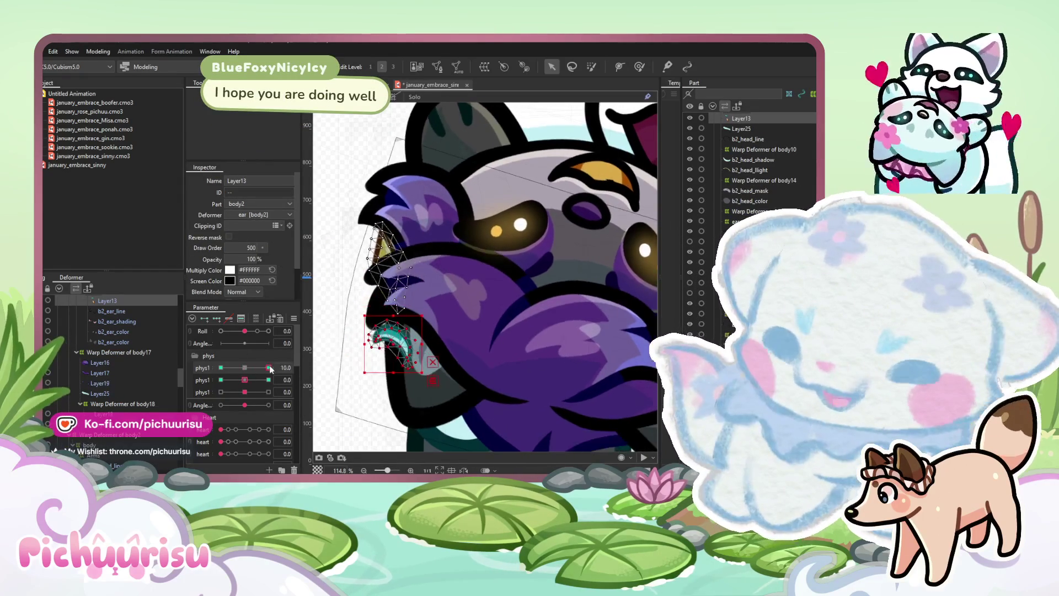
drag(269, 368, 209, 370)
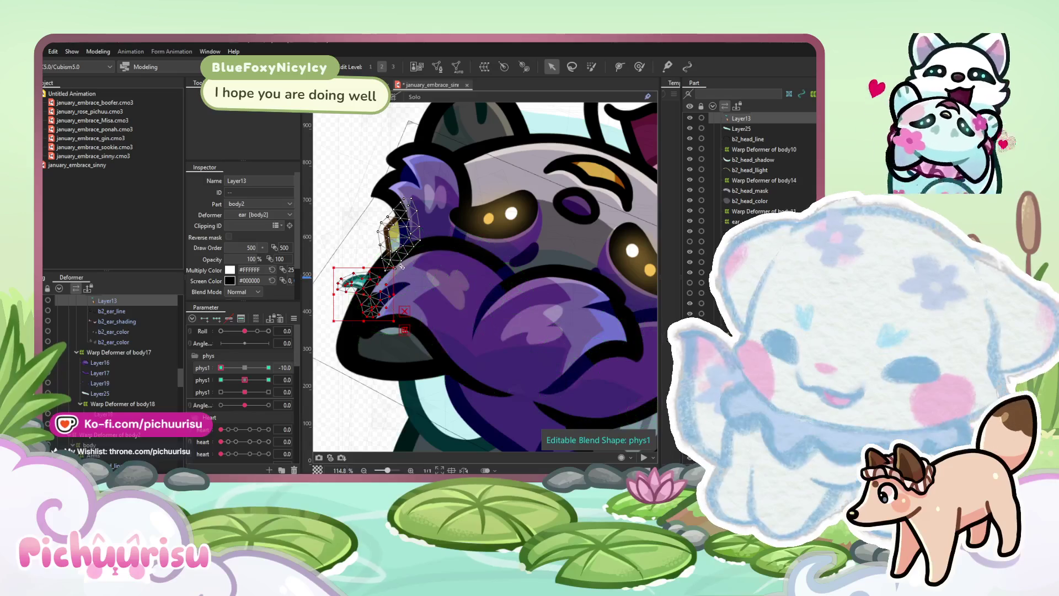
click(269, 367)
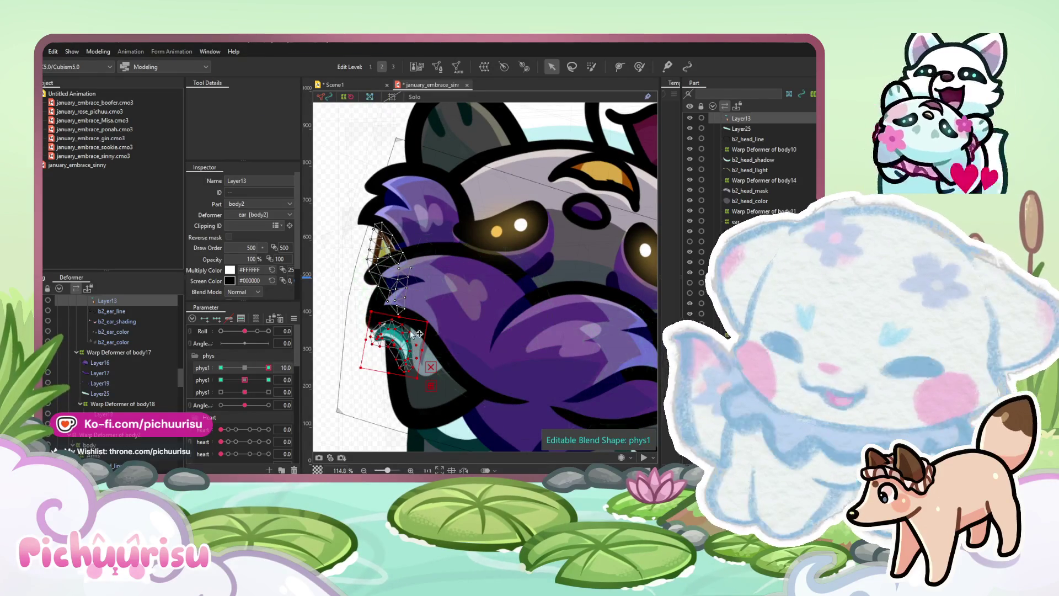
click(220, 368)
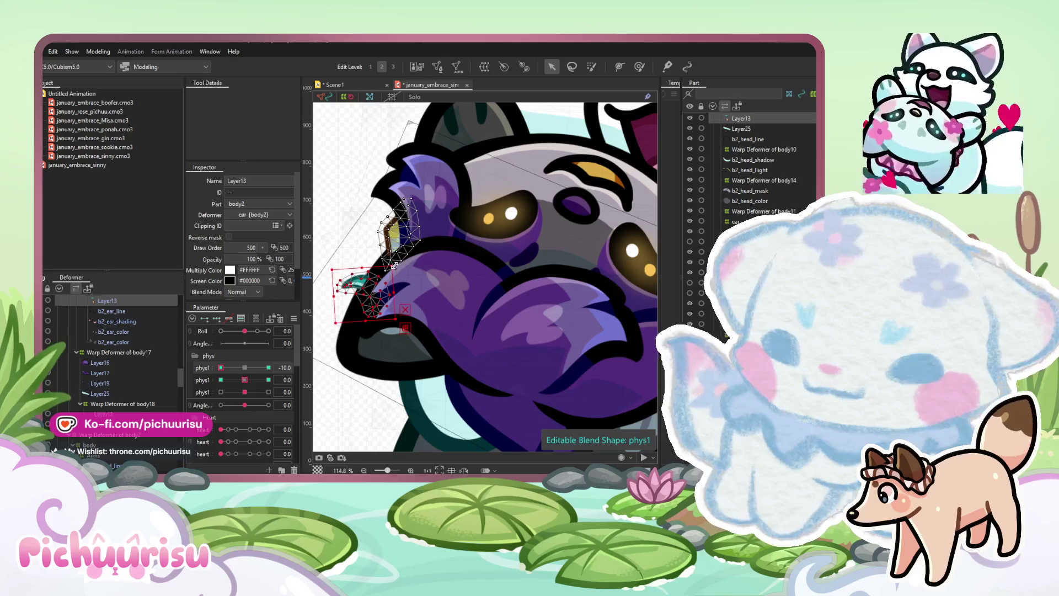
click(256, 367)
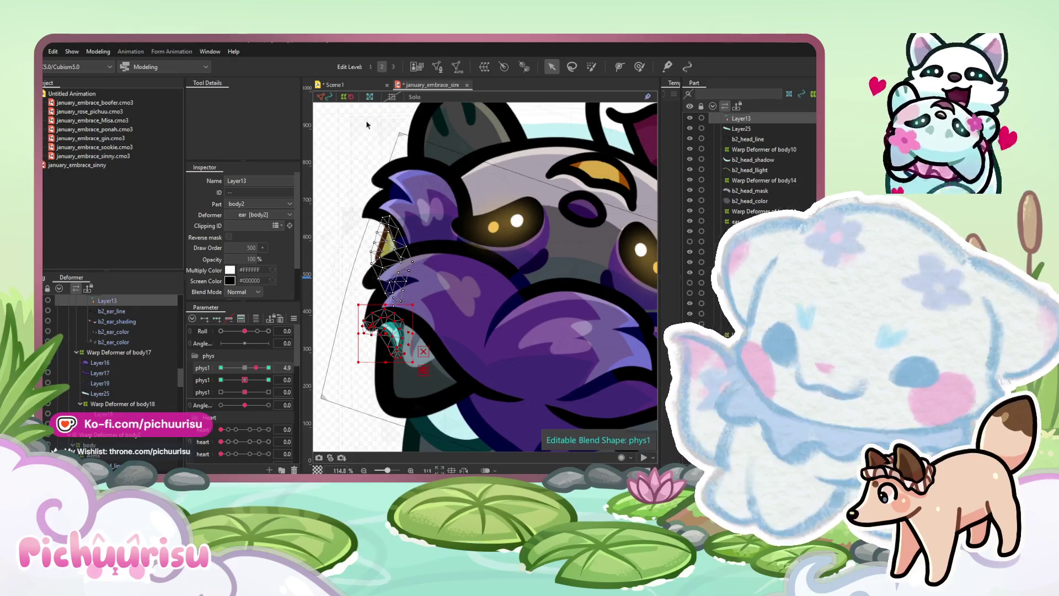
click(349, 83)
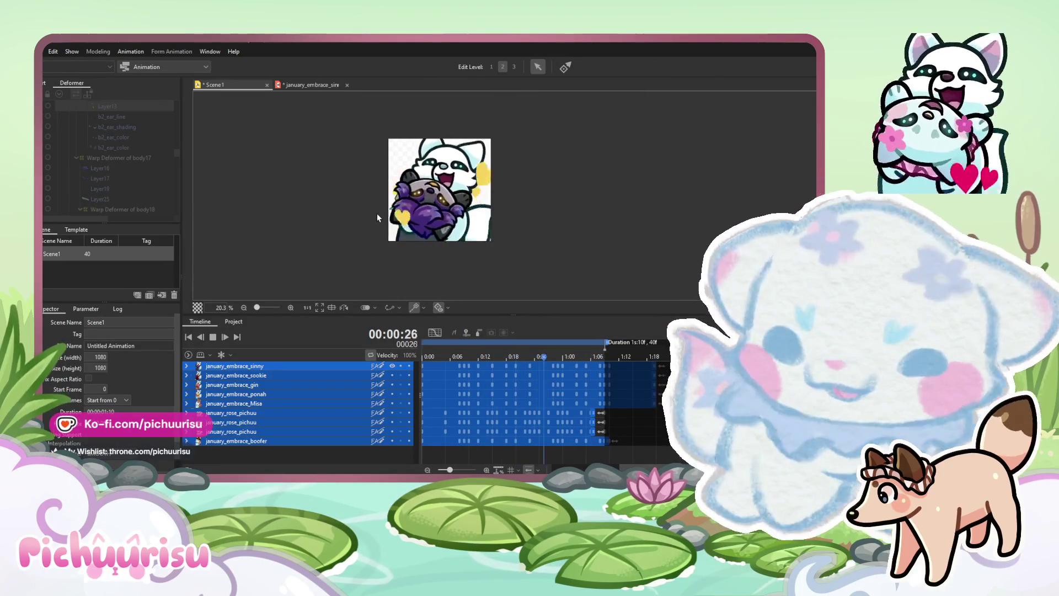
Scroll the Scene1 view while the hug animation plays to 00:00:26
scroll(375, 209, down, 2)
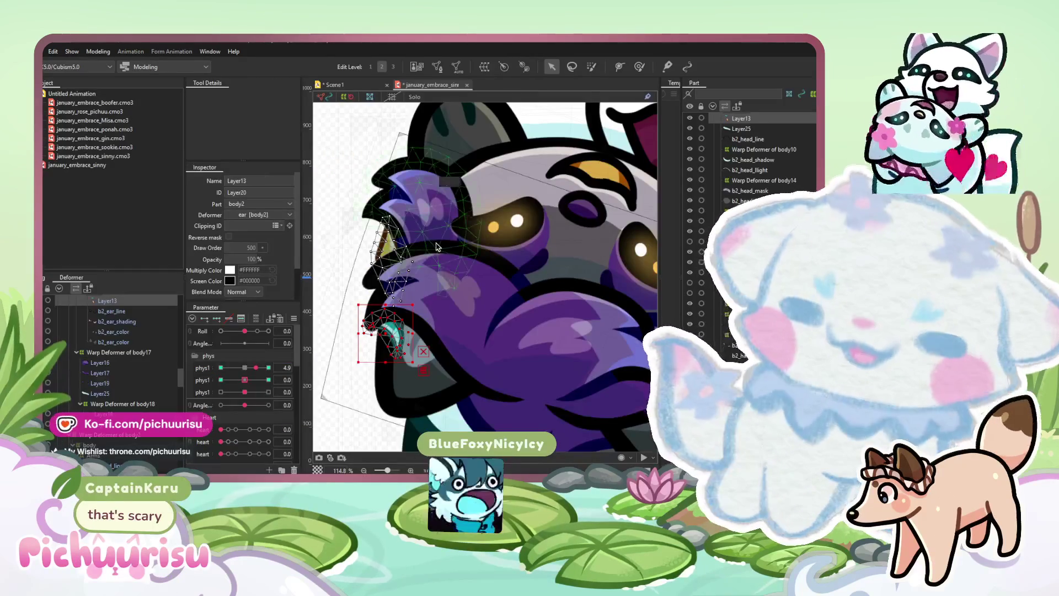
Select the Layer13 ear mesh, clear it, then select the b2_head_mask layer
scroll(436, 247, down, 5)
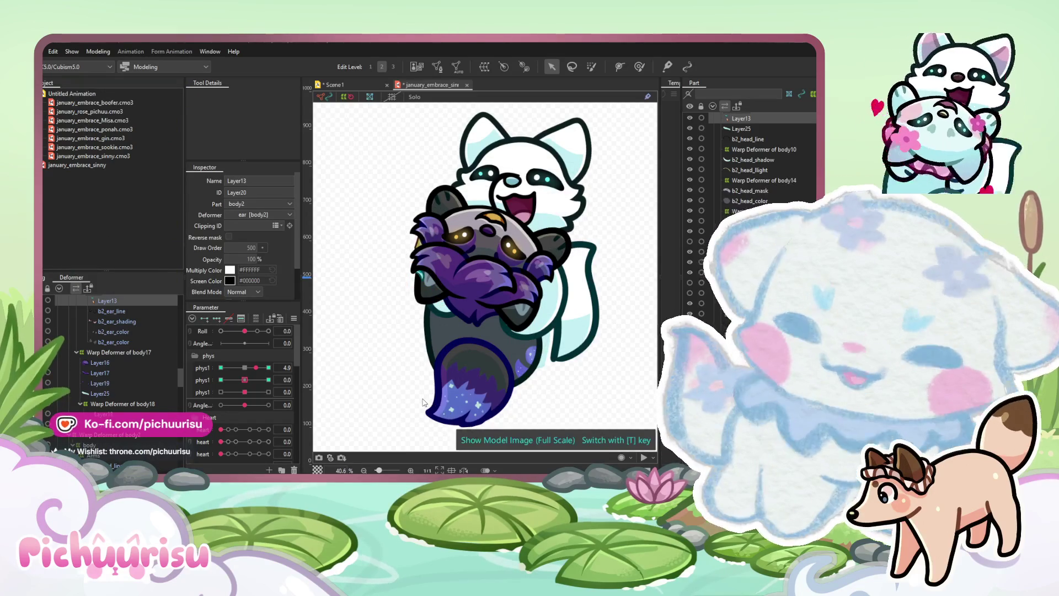
click(436, 256)
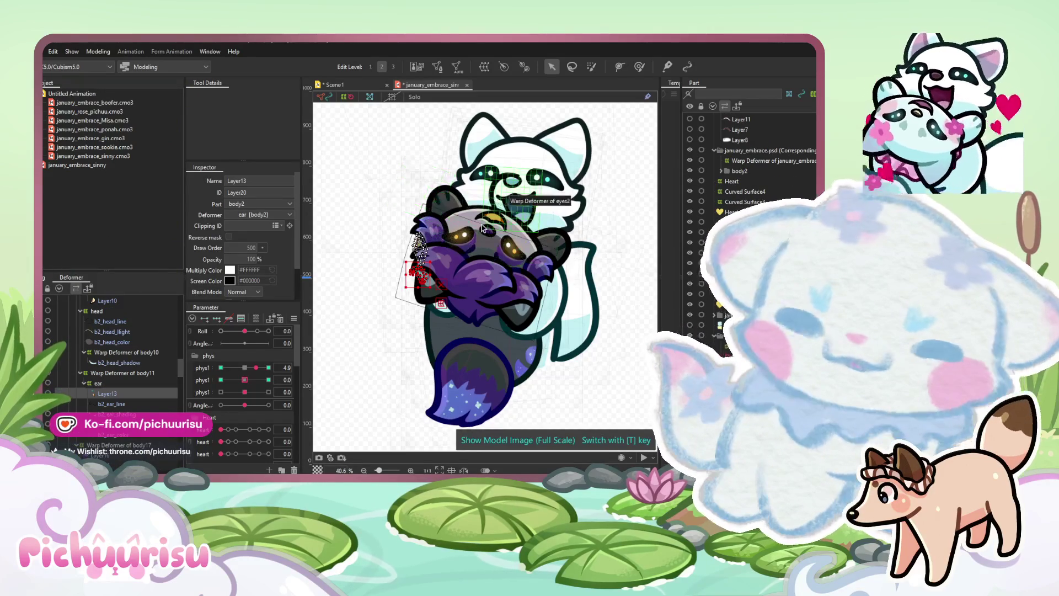
scroll(482, 228, up, 2)
scroll(482, 228, down, 4)
scroll(483, 227, down, 2)
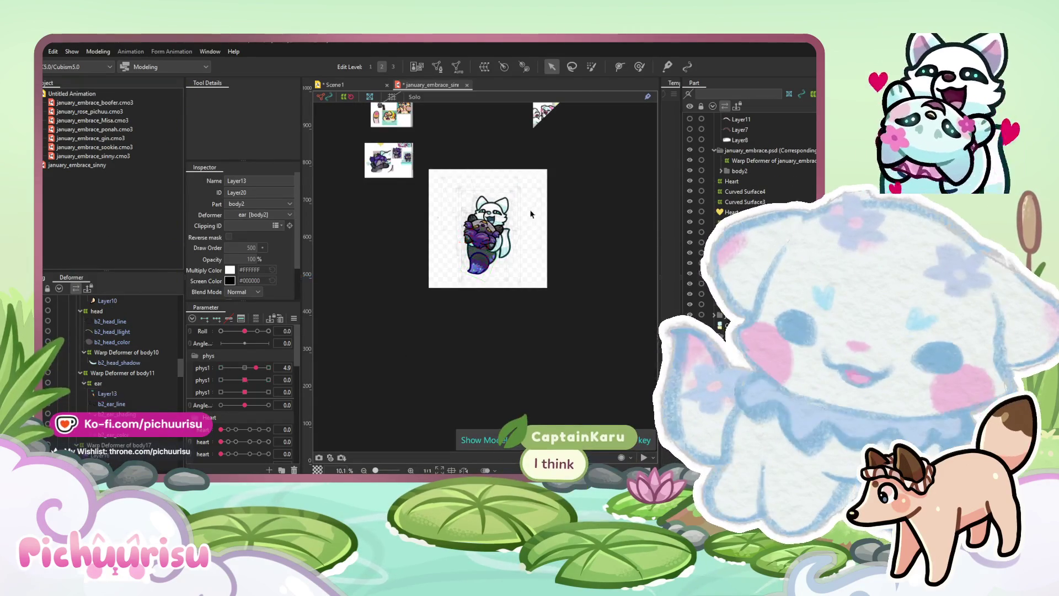
click(524, 218)
scroll(530, 215, up, 4)
scroll(428, 227, up, 3)
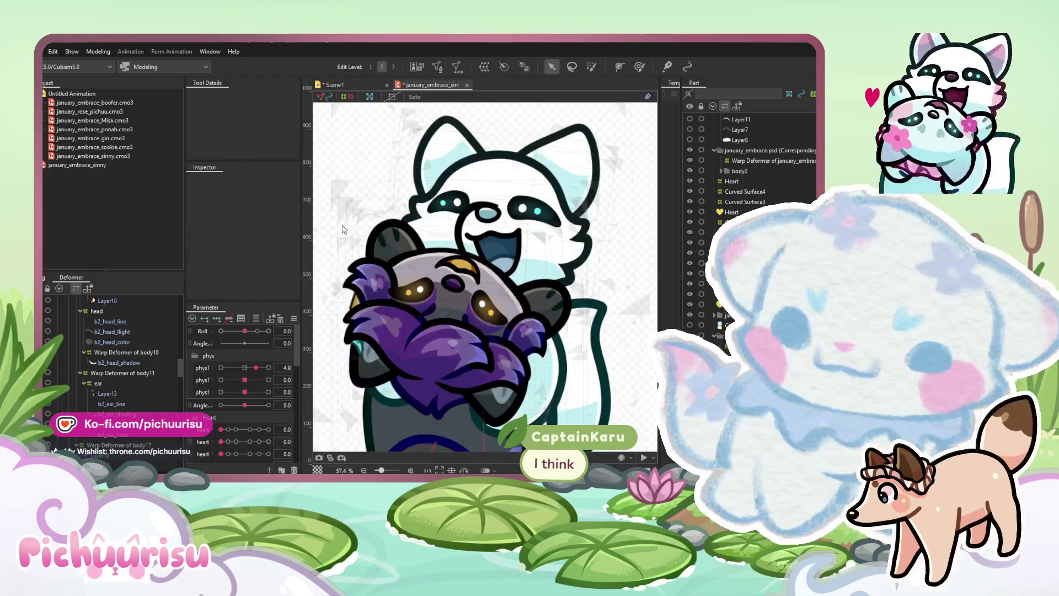
scroll(343, 230, down, 3)
click(389, 254)
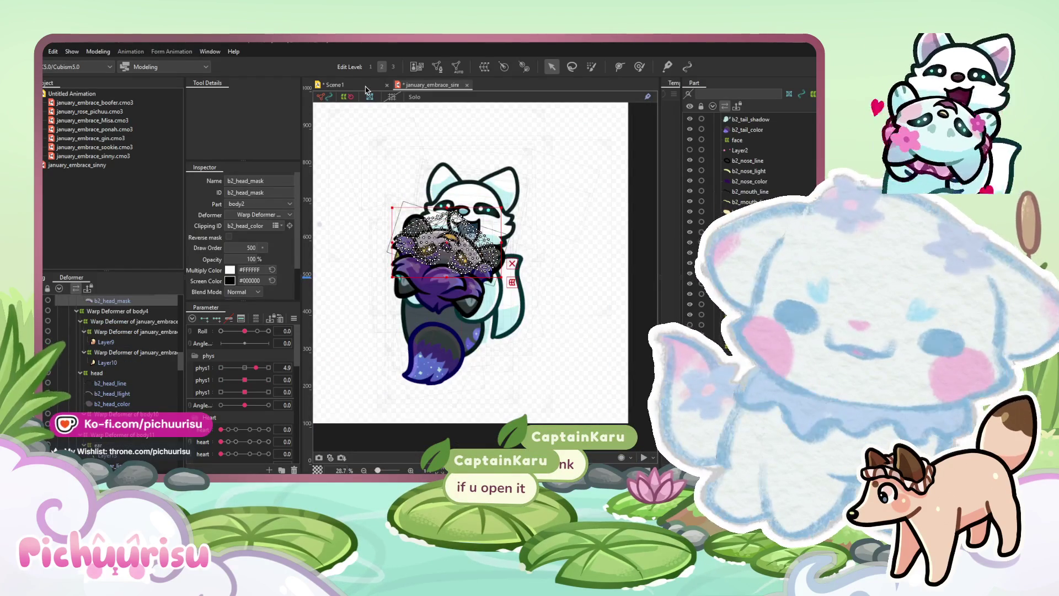
Play the Scene1 animation, then return to the january_embrace_sinny model
click(365, 87)
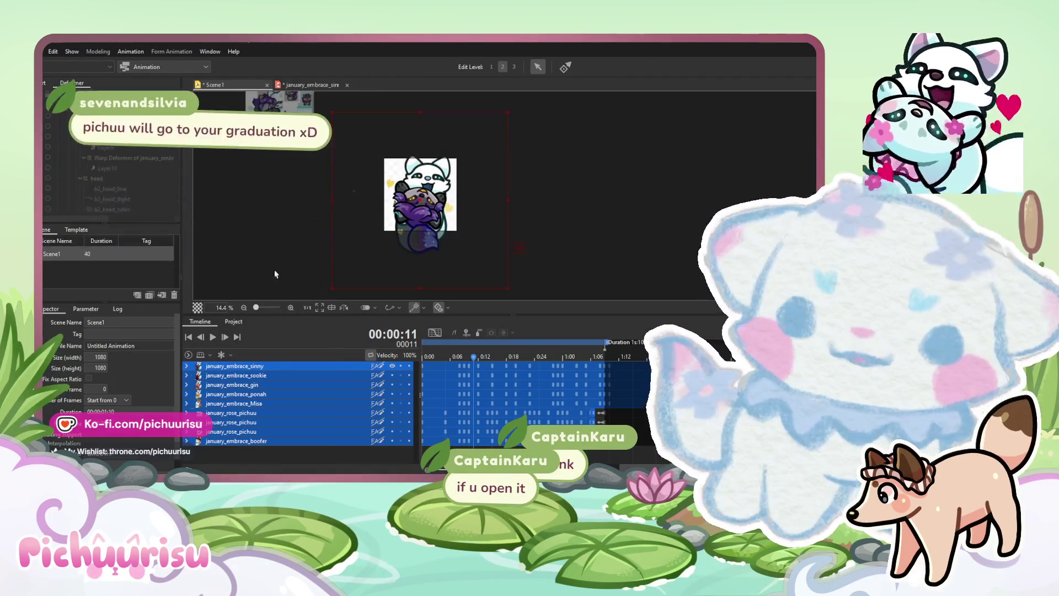
click(214, 336)
scroll(459, 221, up, 2)
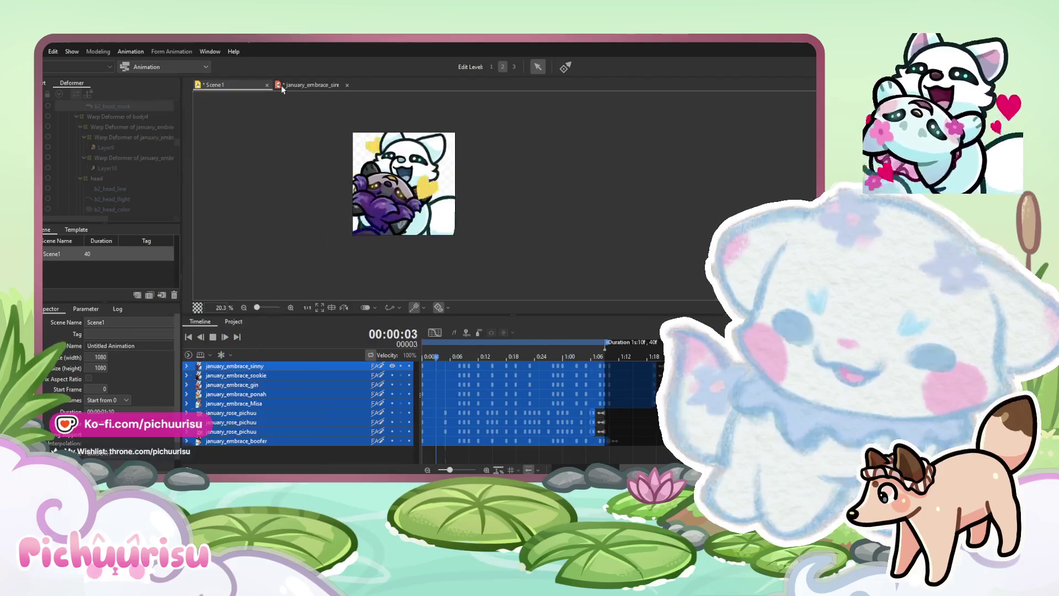
click(300, 87)
At phys1 10, paint full weight onto the purple paw mesh
scroll(545, 270, up, 5)
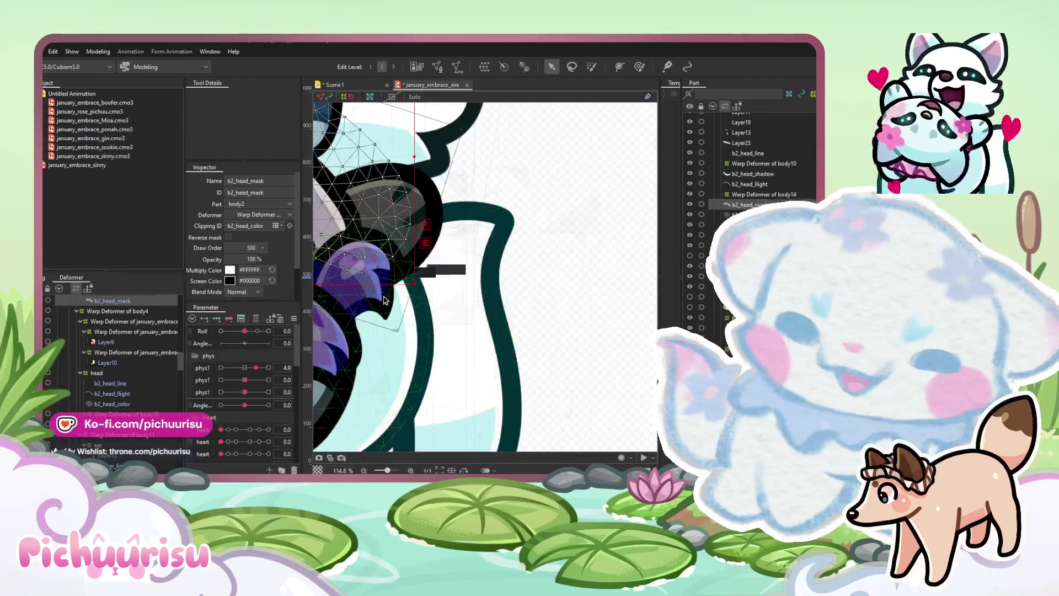
scroll(389, 295, down, 3)
drag(283, 367, 289, 363)
click(640, 68)
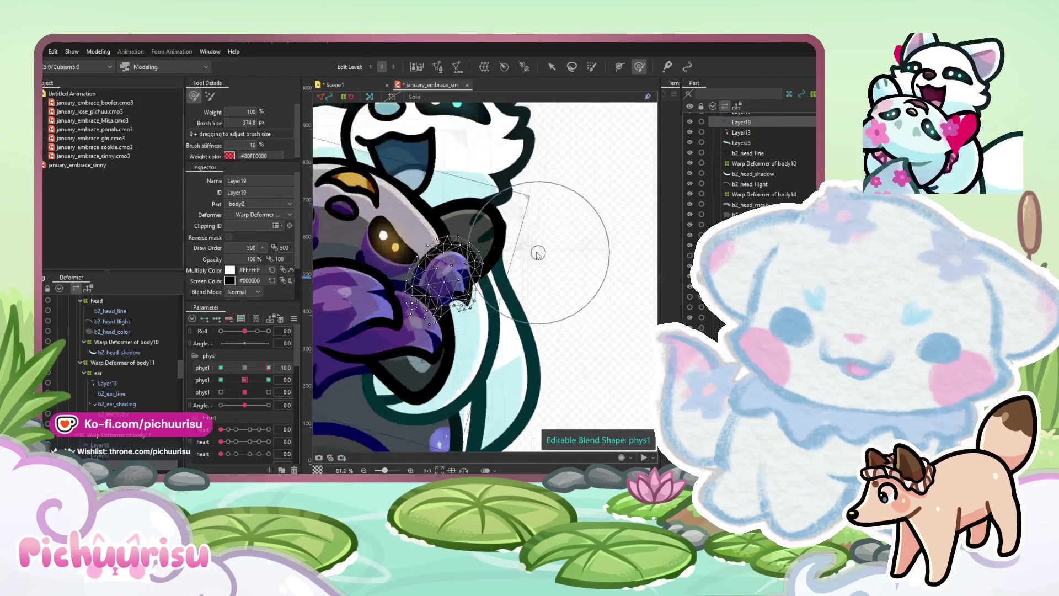
scroll(539, 248, up, 6)
scroll(481, 252, down, 2)
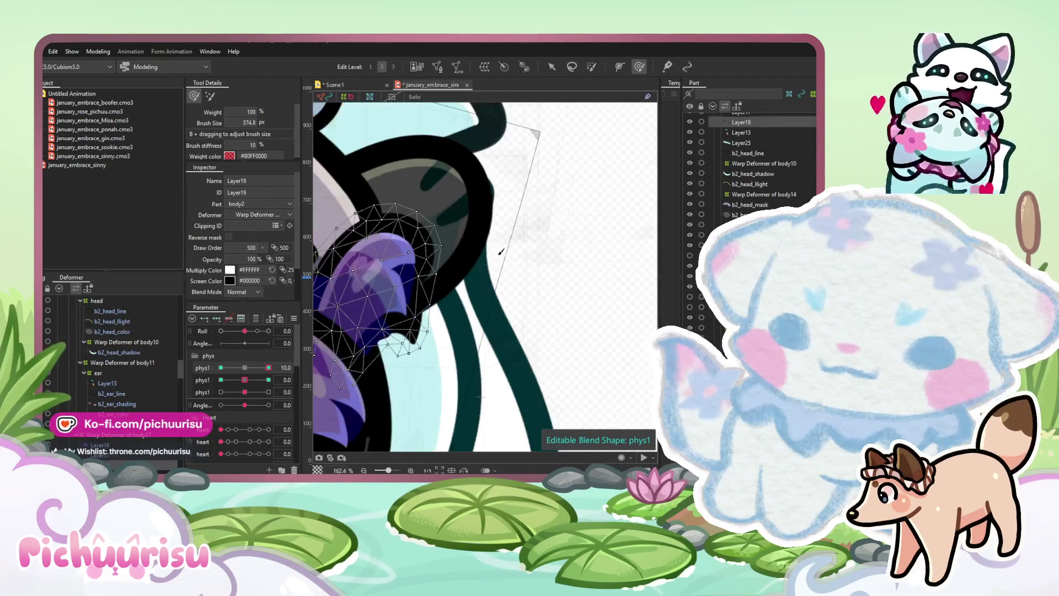
drag(498, 327, 462, 323)
scroll(485, 276, down, 5)
scroll(485, 276, up, 3)
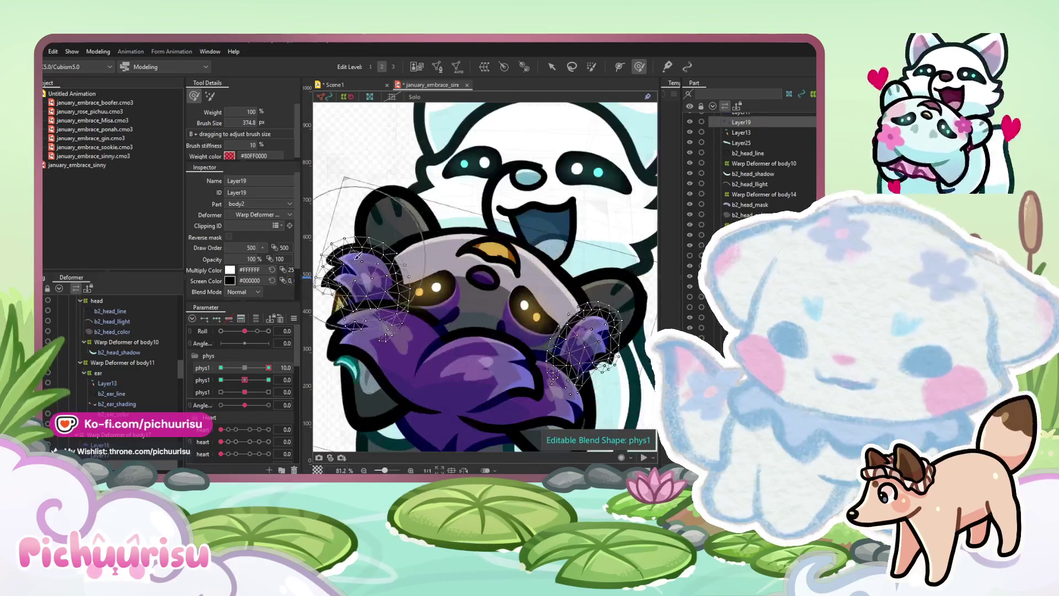
Check the hand meshes at phys1 -10 and partway back up
click(221, 367)
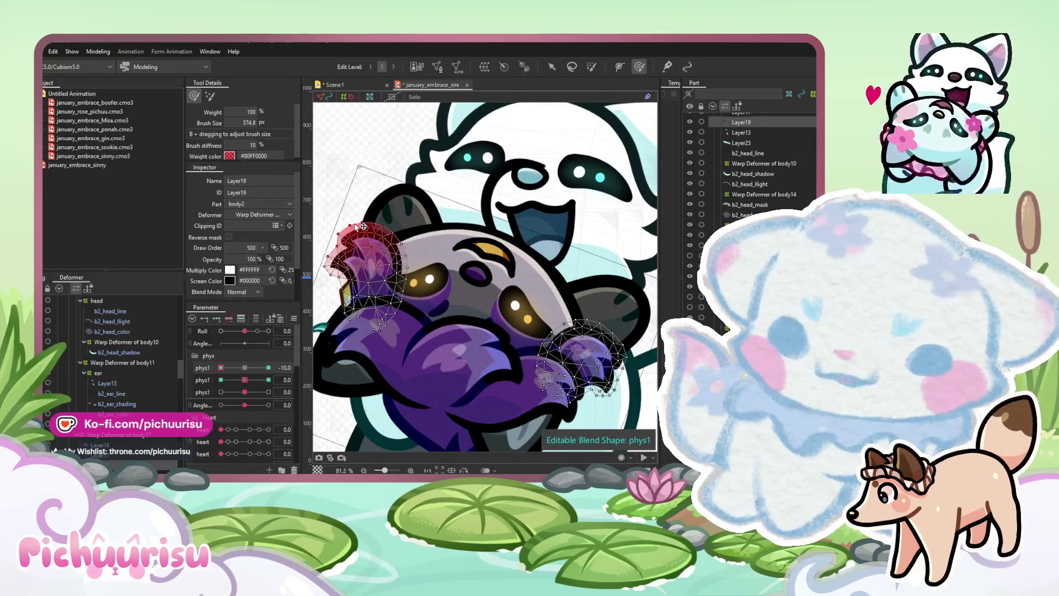
scroll(497, 304, up, 3)
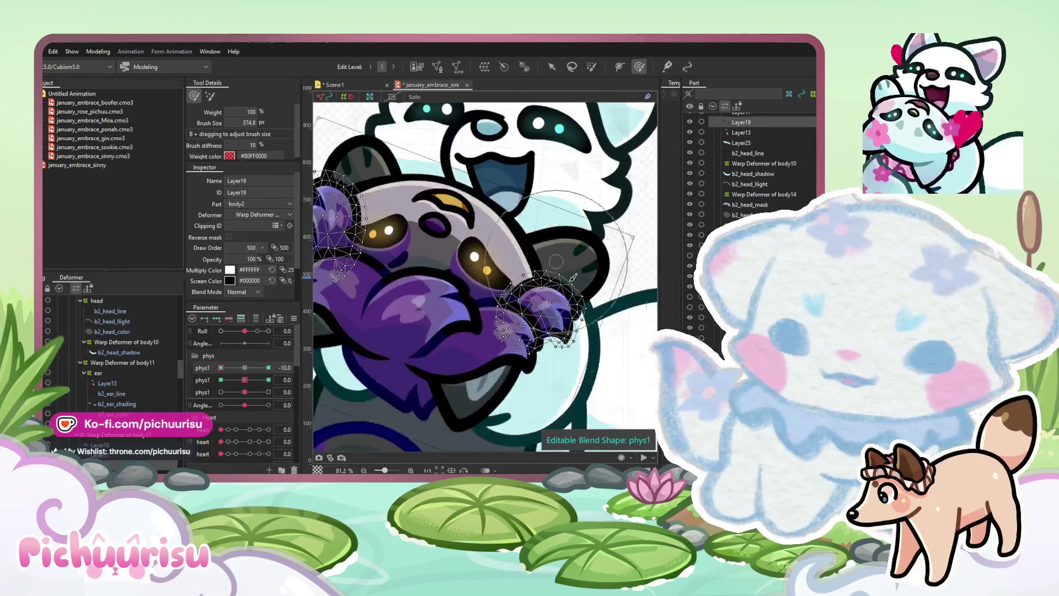
drag(243, 368, 269, 367)
scroll(554, 115, up, 4)
Select b2_hand_line, then add the hand paw and shadow layers to the selection
click(553, 67)
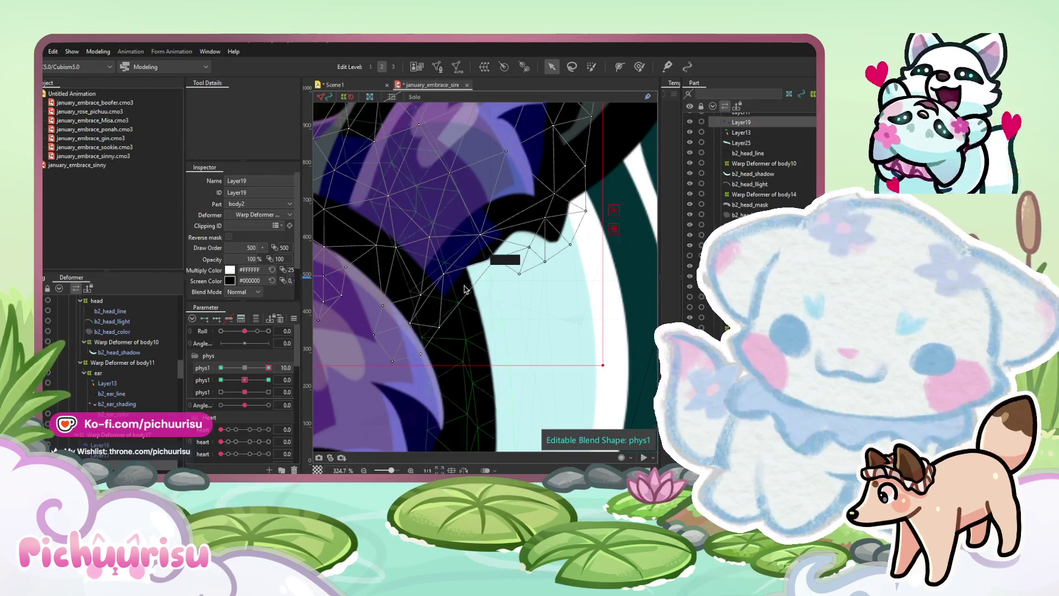
click(488, 260)
scroll(489, 262, down, 4)
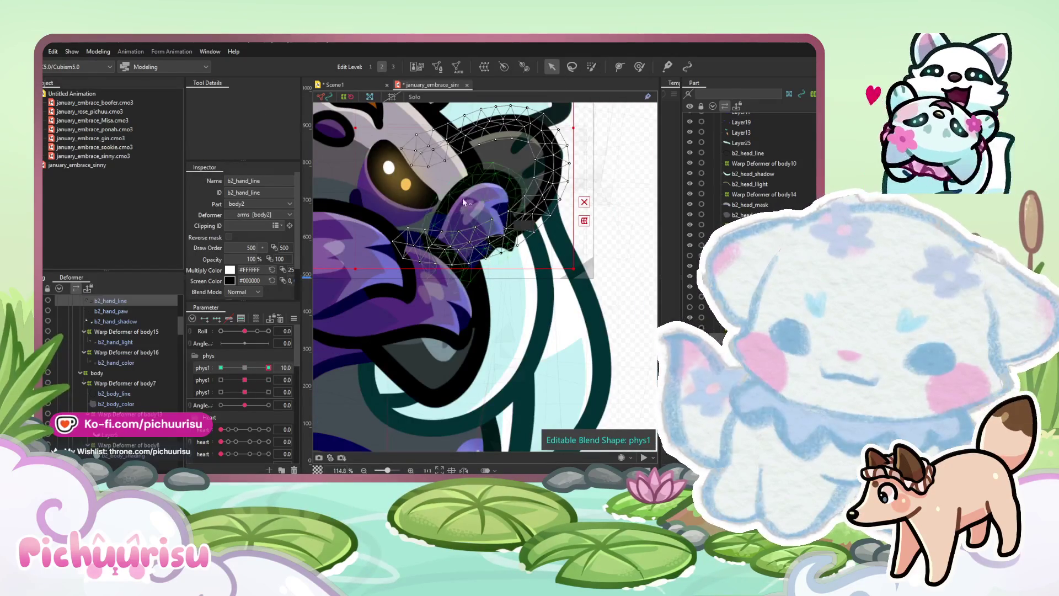
click(439, 122)
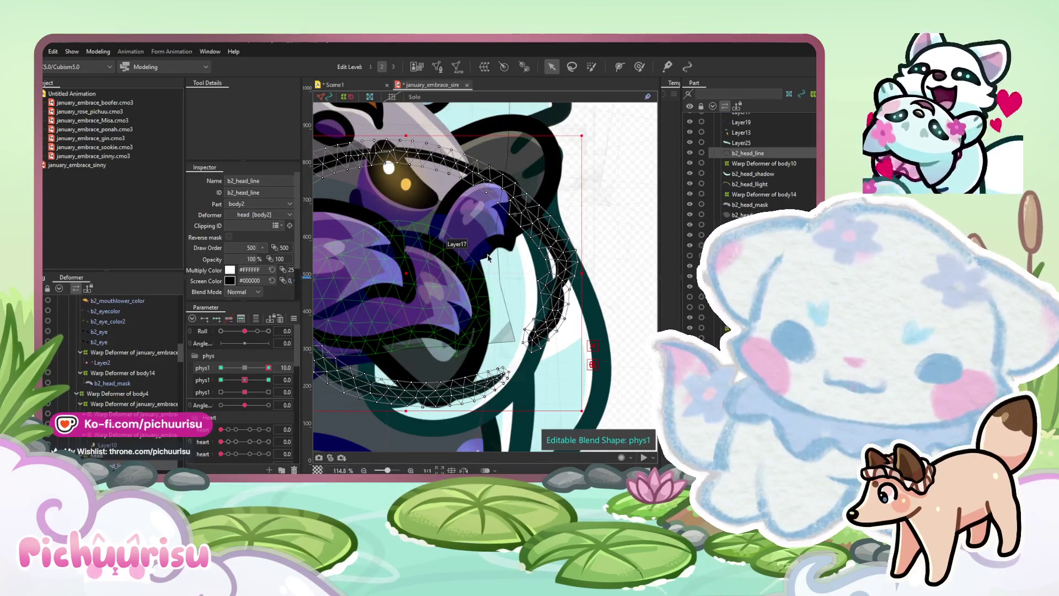
click(488, 258)
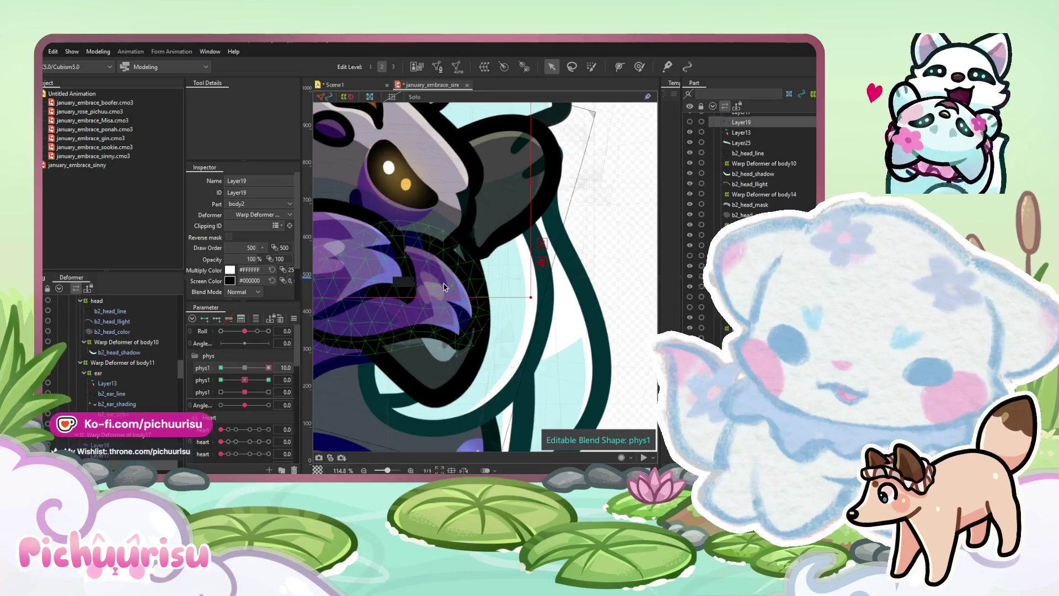
scroll(505, 238, up, 2)
click(501, 239)
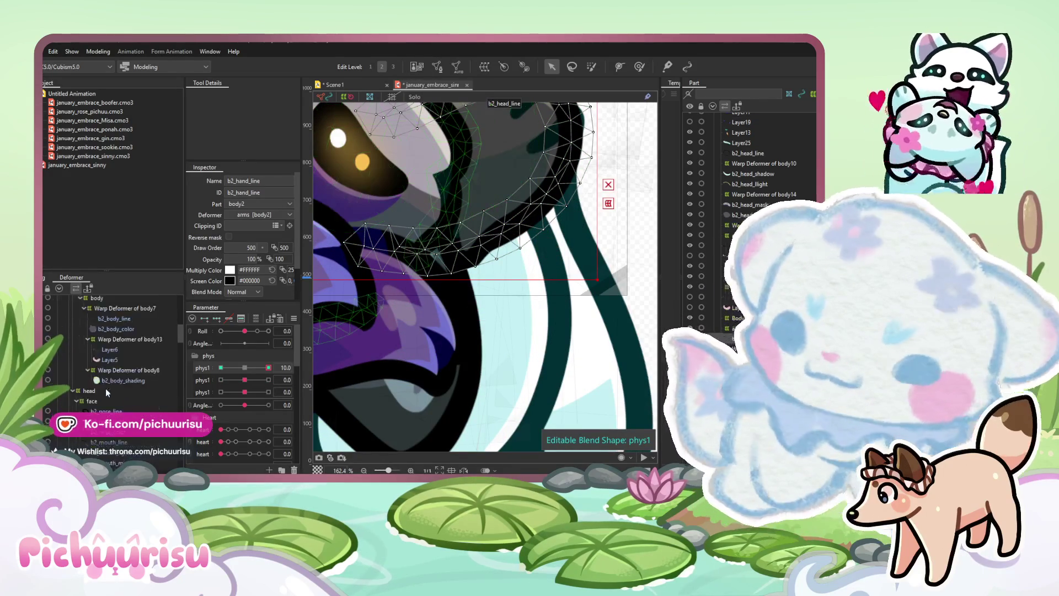
scroll(111, 382, up, 3)
shift+click(113, 396)
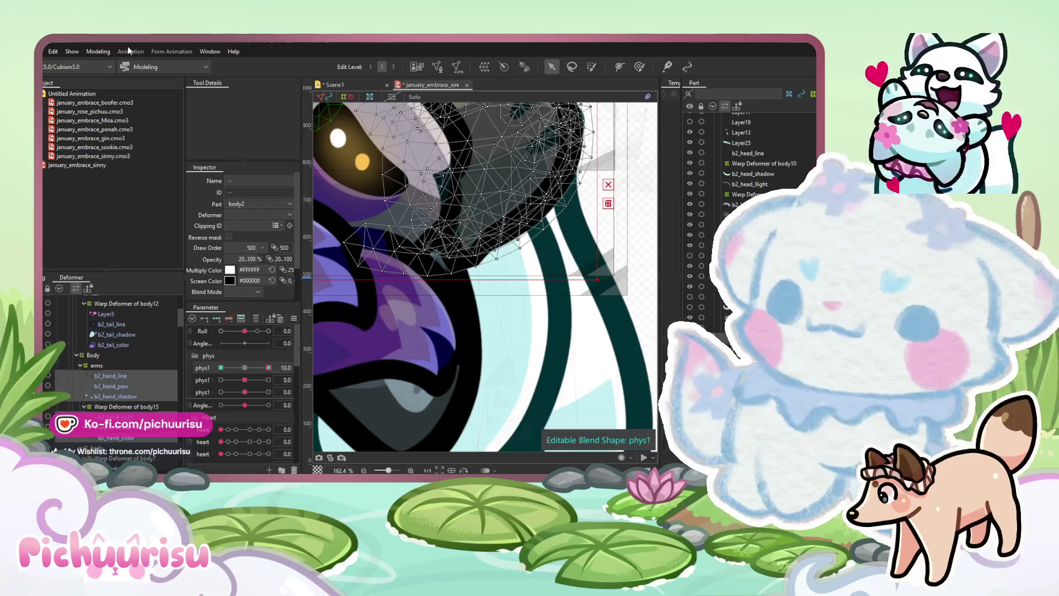
Open the Modeling > Edit Form commands and close them without choosing one
click(98, 51)
mouse_move(125, 135)
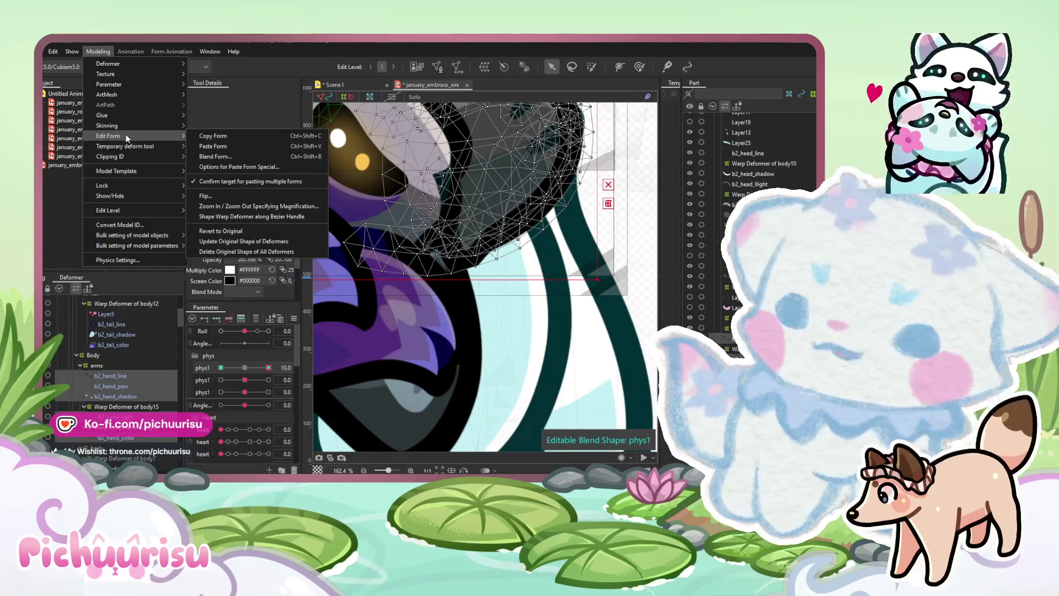
click(674, 197)
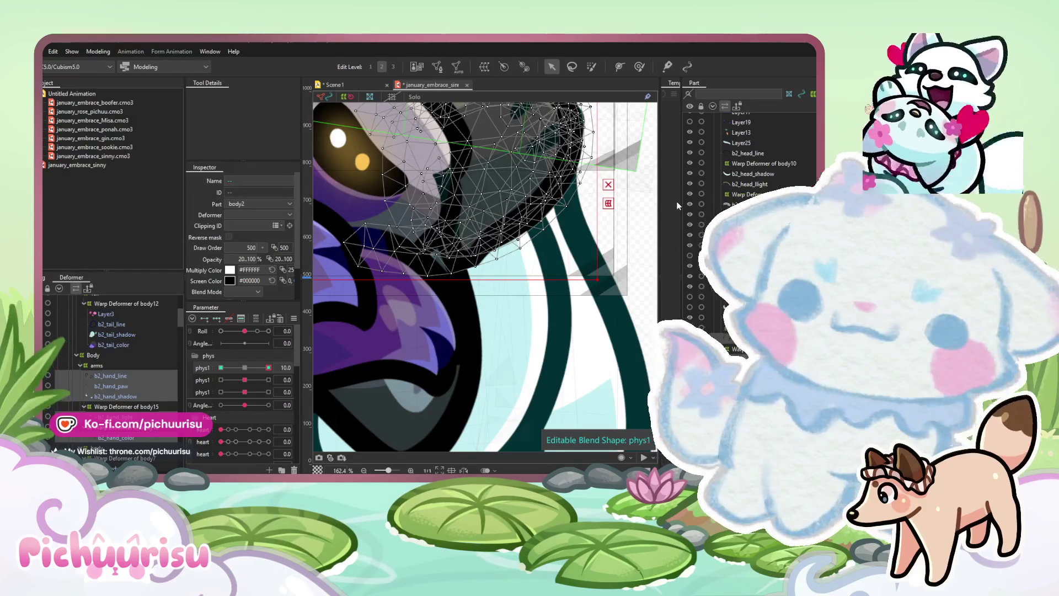
Select B1_tail_color and Layer17, clear the selection, then open Scene1
click(586, 337)
click(586, 337)
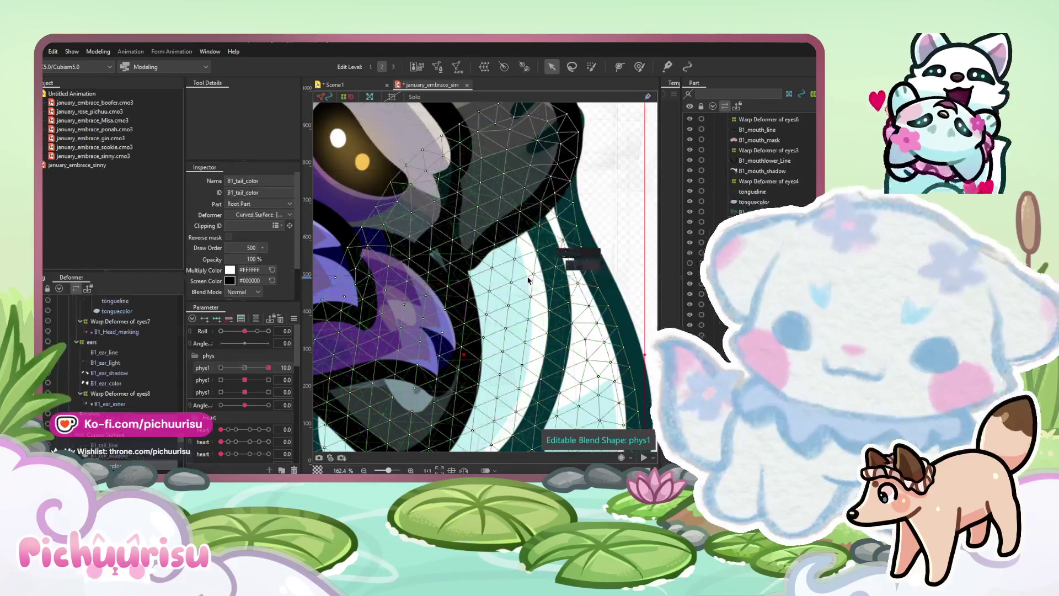
scroll(586, 337, down, 5)
scroll(137, 385, up, 5)
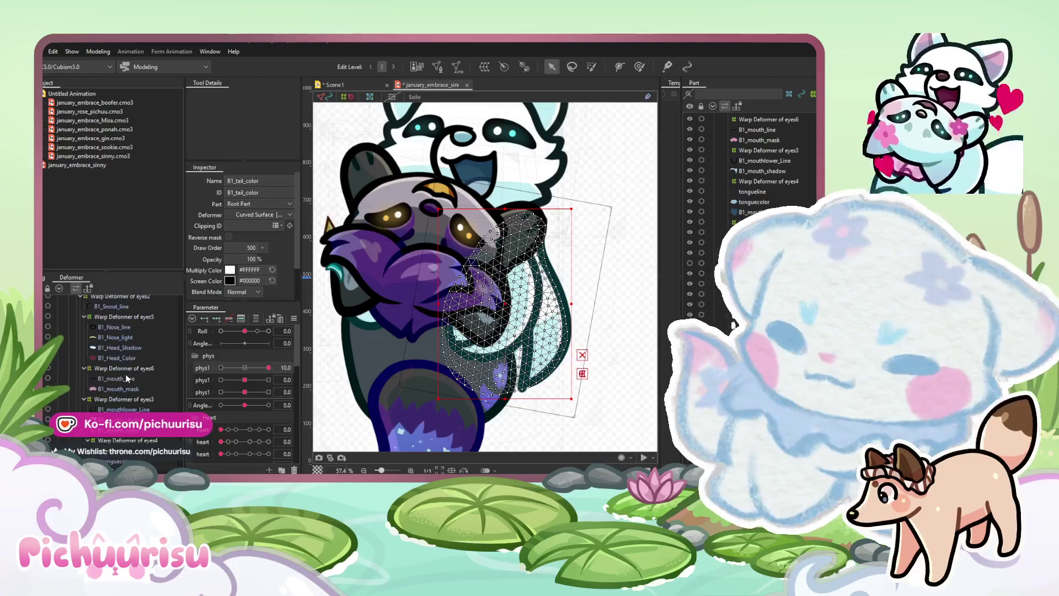
click(379, 284)
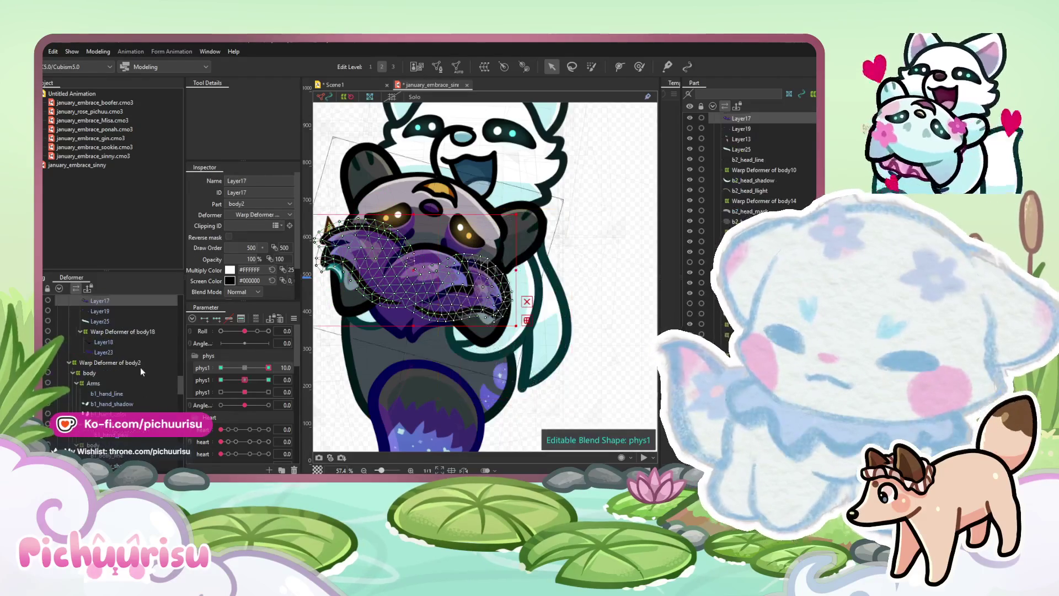
drag(626, 322, 580, 322)
click(579, 322)
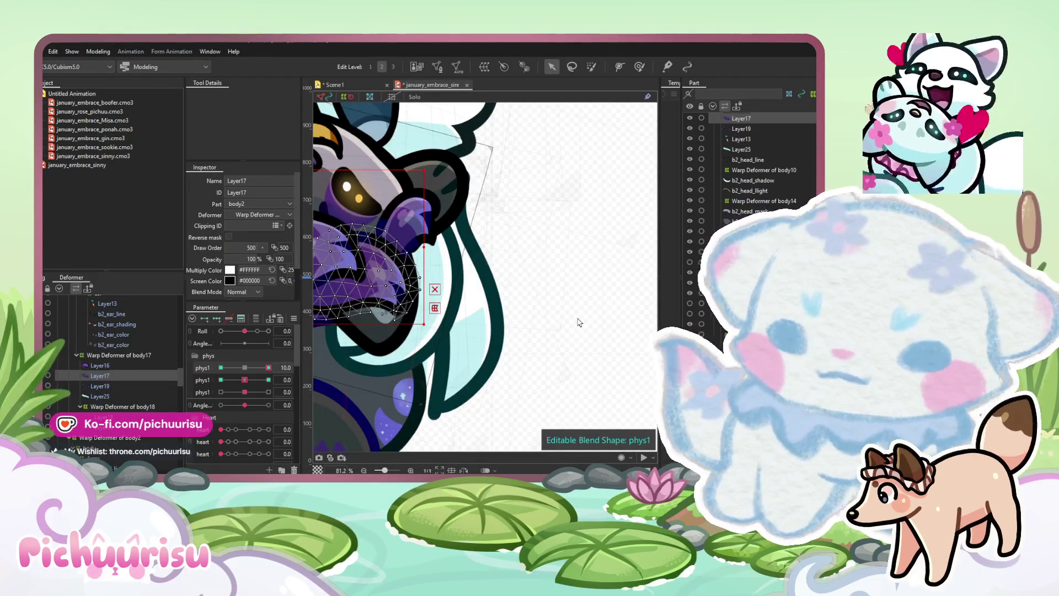
scroll(579, 322, down, 6)
click(362, 85)
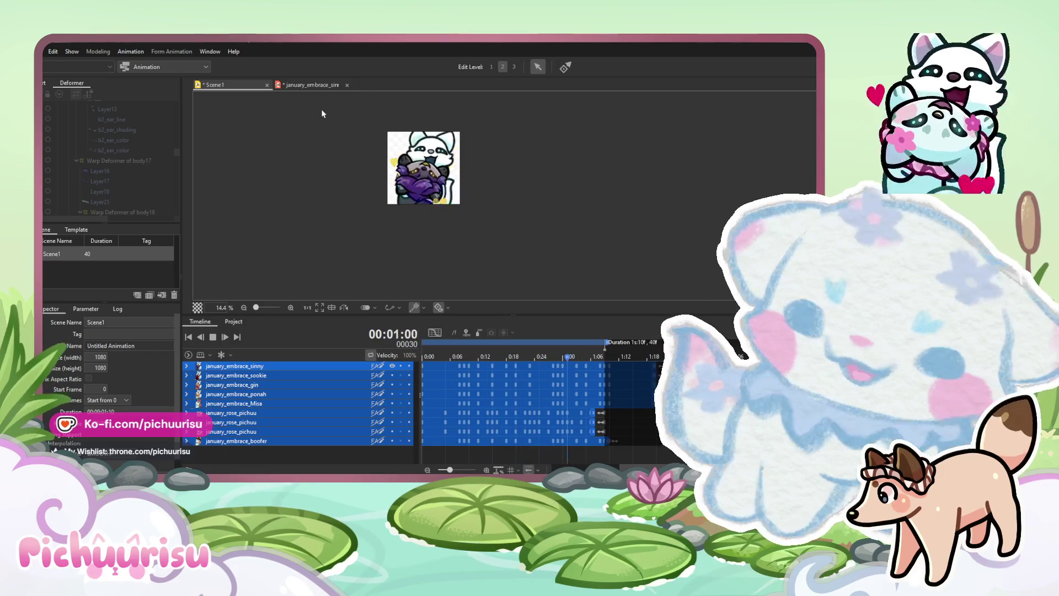
On the sinny model, select Layer19, reset phys1 to 0.0 and set head Roll to 10.0
click(309, 84)
scroll(505, 248, up, 5)
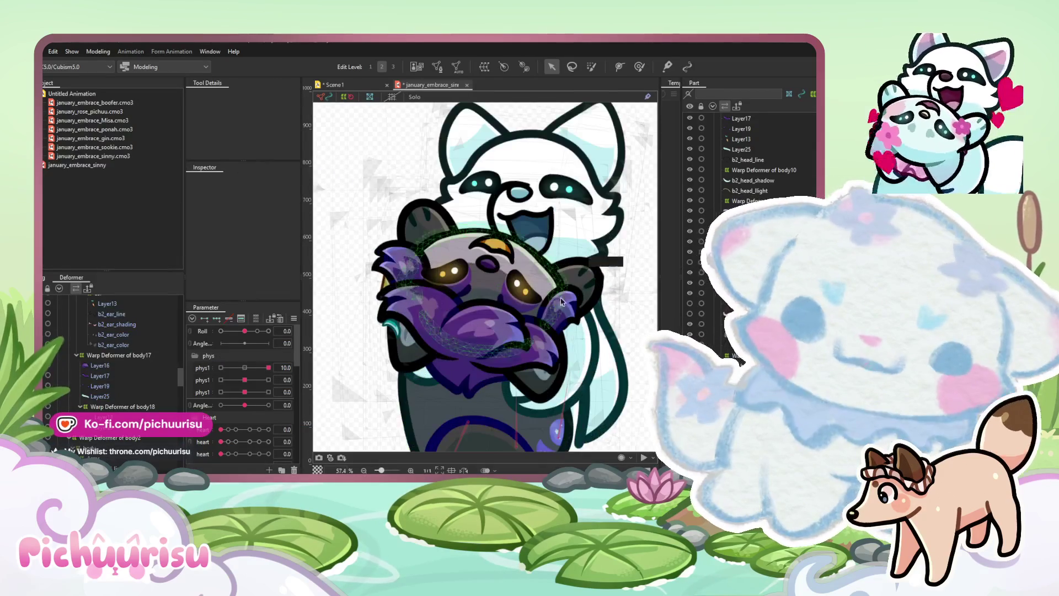
click(403, 270)
click(244, 368)
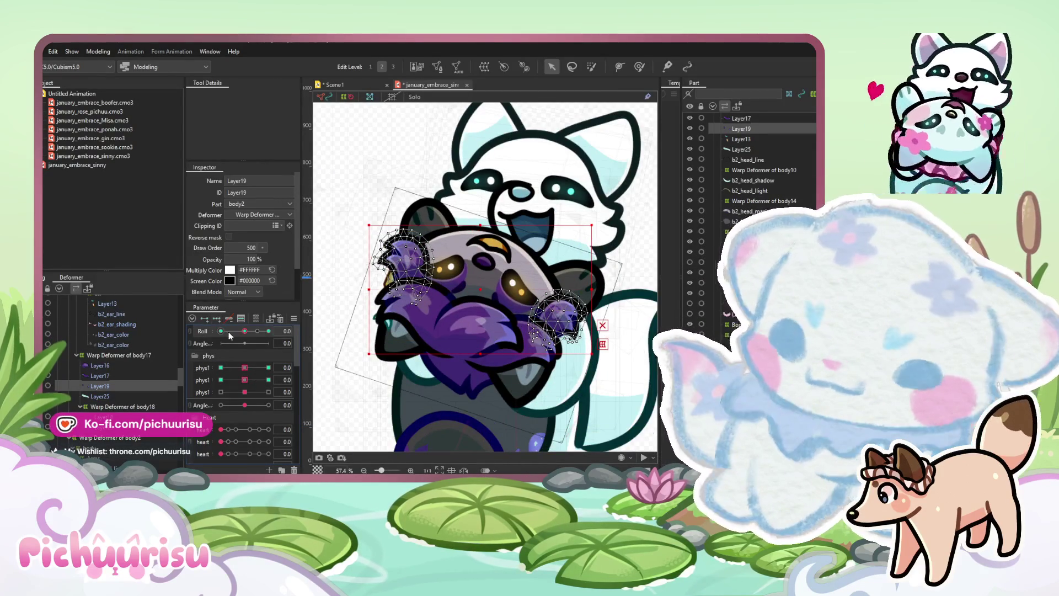
click(269, 331)
Push the Layer19 paw shape up and left with the deform brush
click(640, 66)
scroll(586, 335, up, 3)
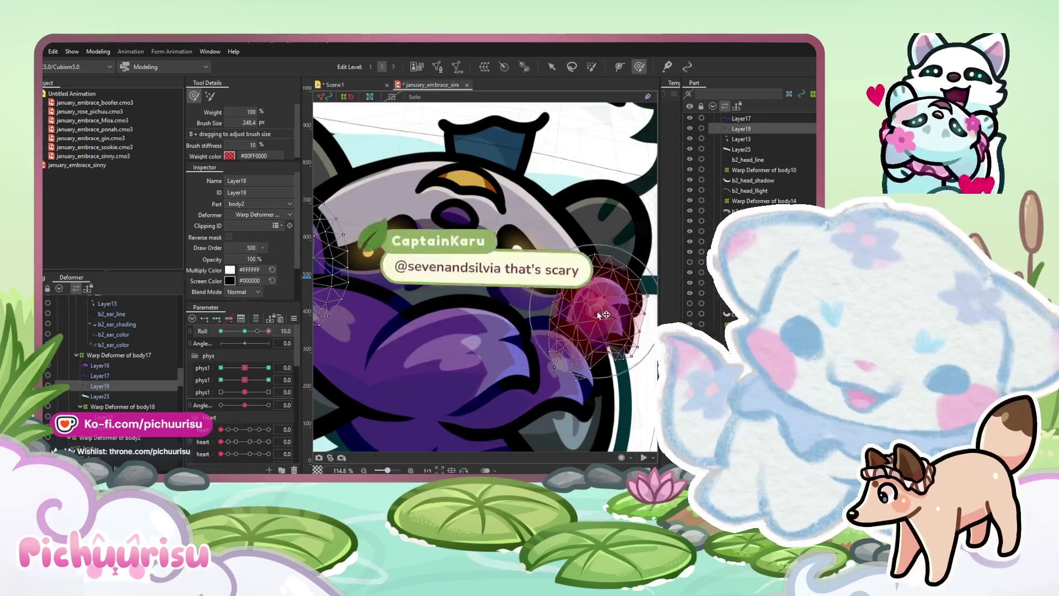
scroll(463, 287, down, 3)
scroll(425, 259, up, 3)
drag(425, 258, 430, 251)
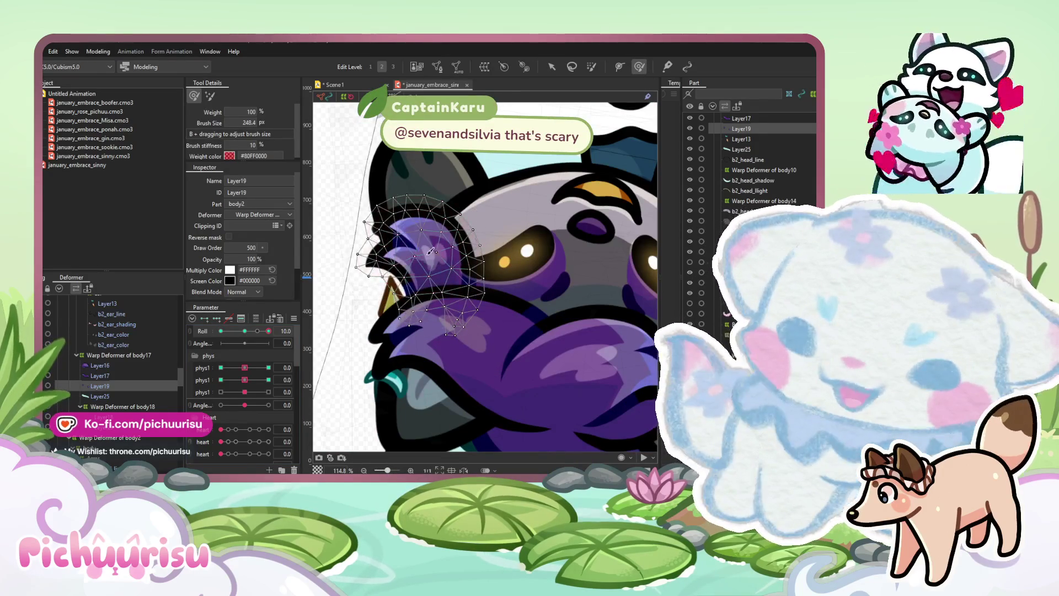
Swing the head Roll to -10.0, then play the Scene1 hug animation
drag(258, 331, 220, 331)
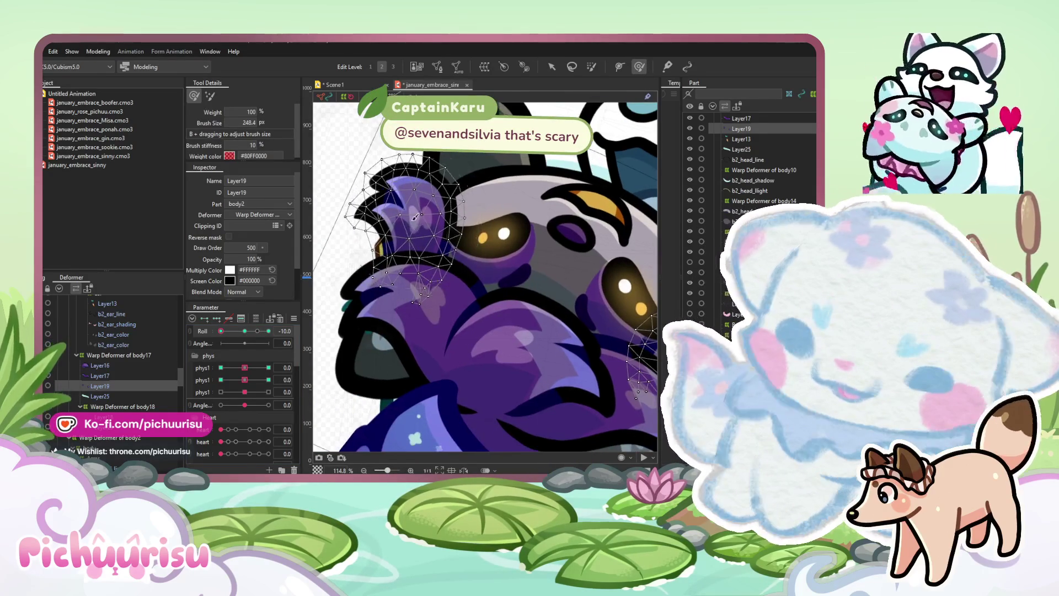
scroll(422, 223, down, 3)
scroll(538, 282, up, 3)
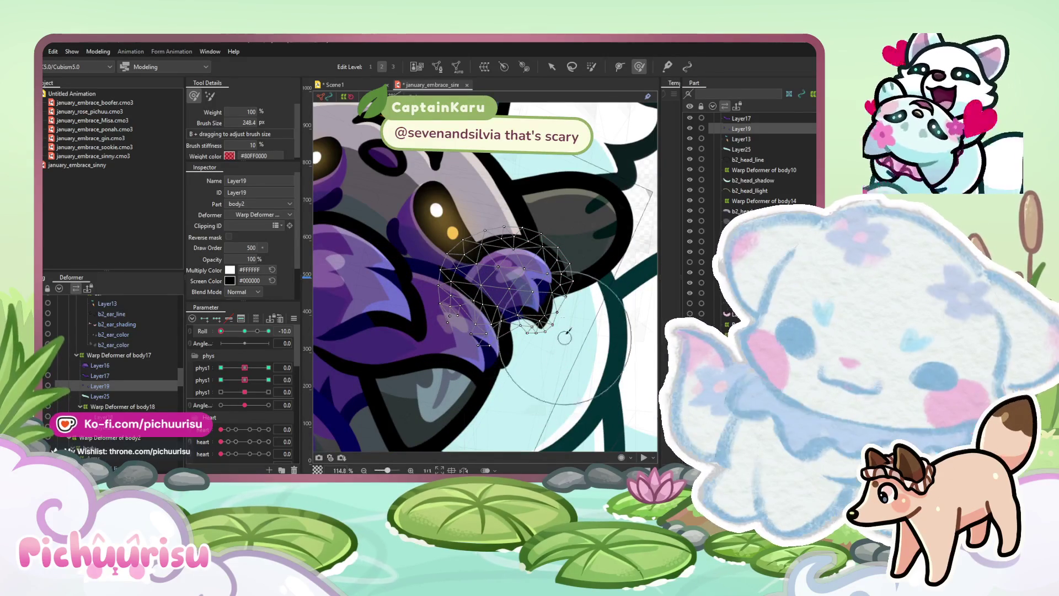
scroll(513, 288, down, 3)
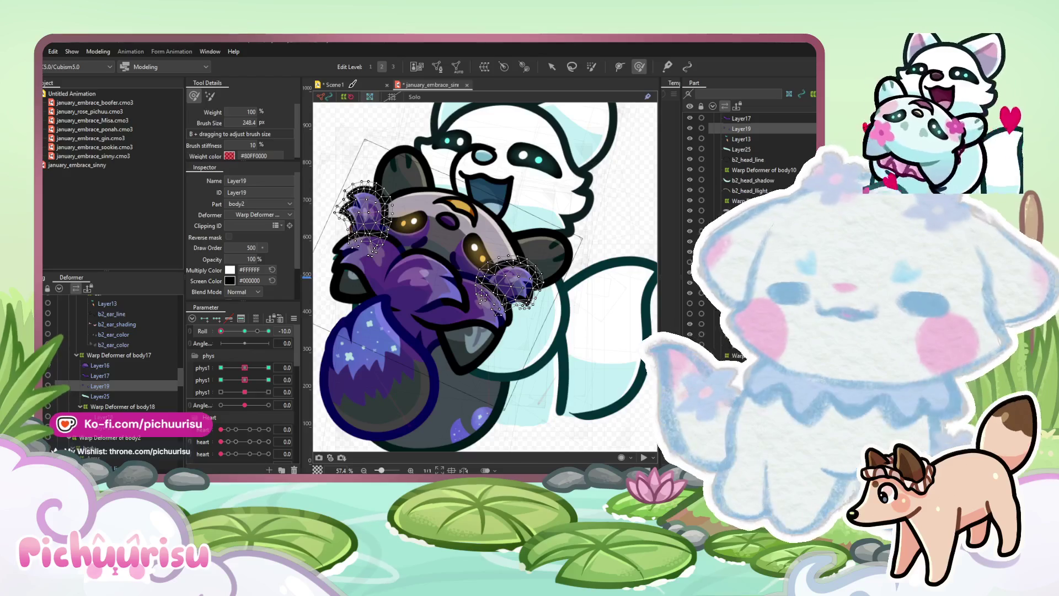
click(353, 84)
click(209, 337)
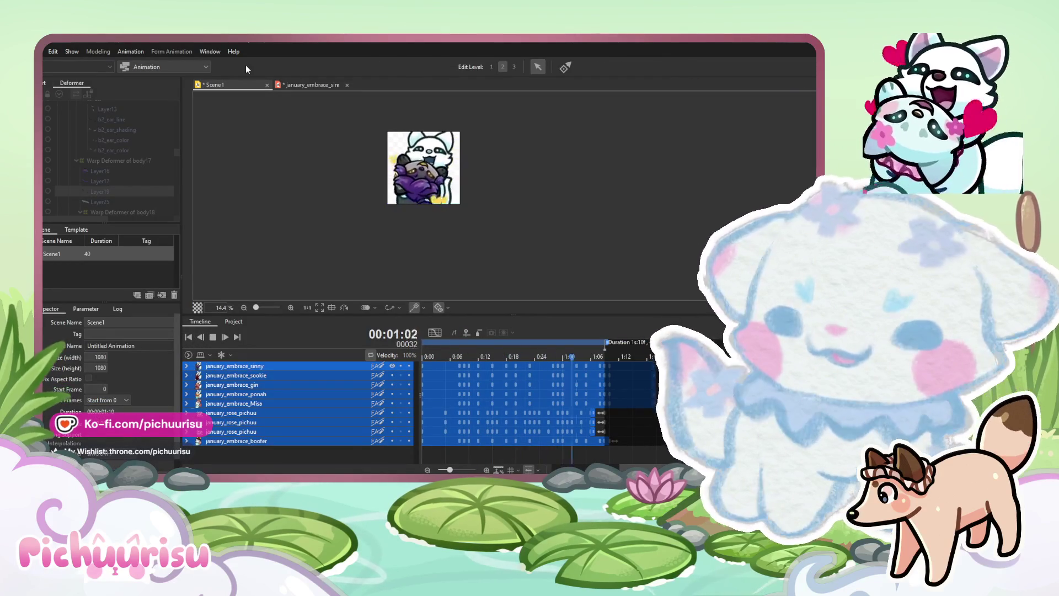
Start exporting the hug animation with File > Export Image/Video
click(38, 52)
mouse_move(78, 158)
click(190, 172)
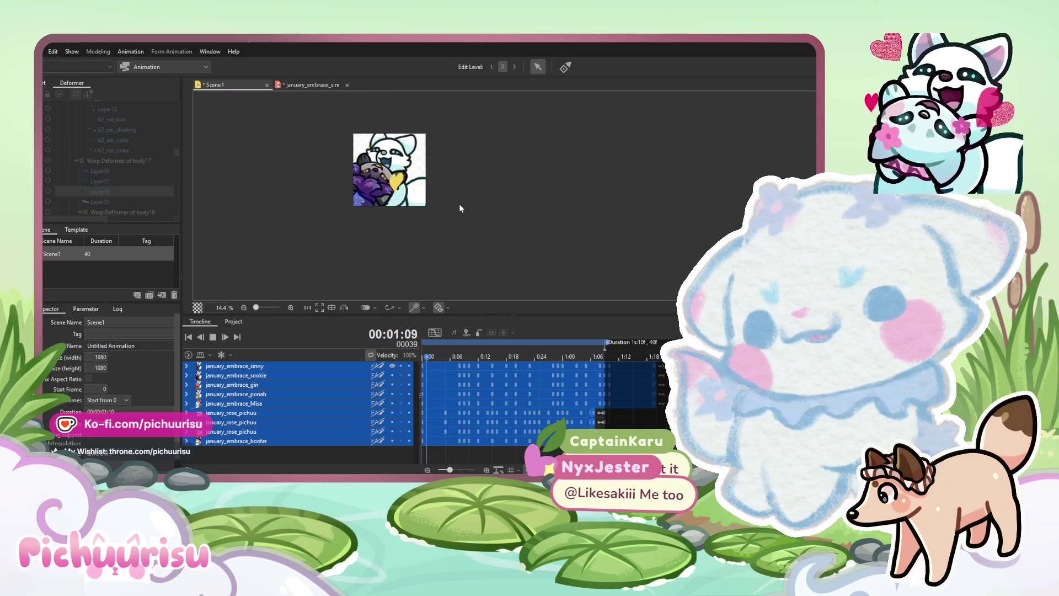
Stop the scene playback and return to the january_embrace_sinny model
scroll(459, 203, up, 2)
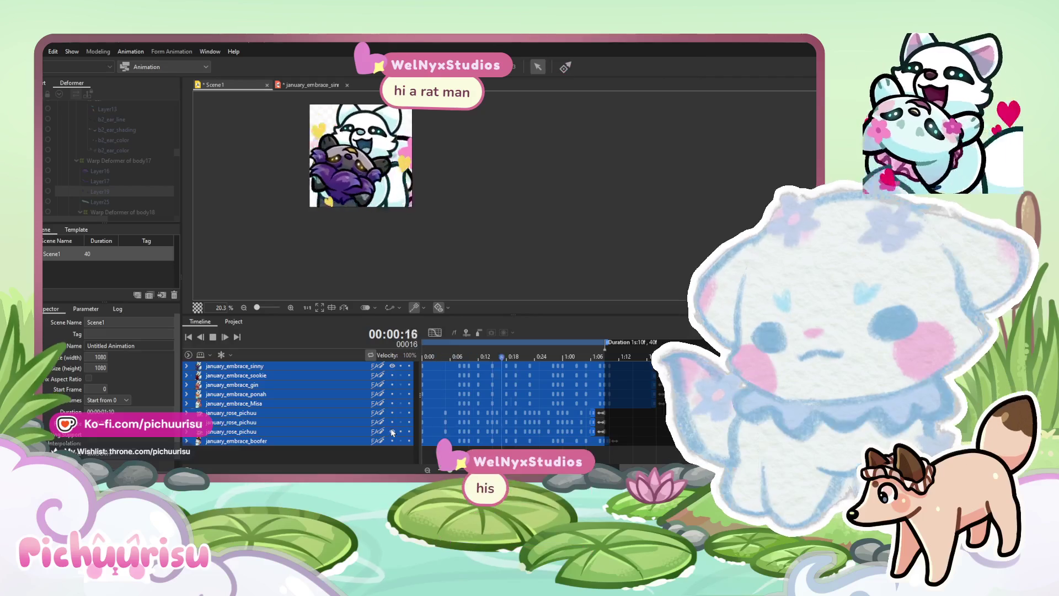
key(space)
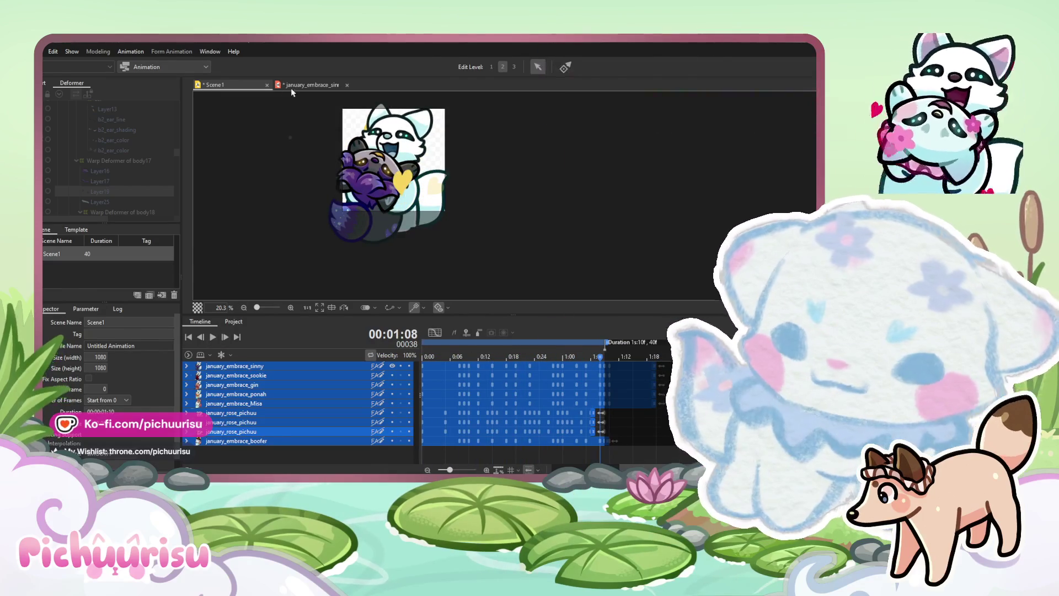
click(290, 88)
scroll(427, 187, down, 2)
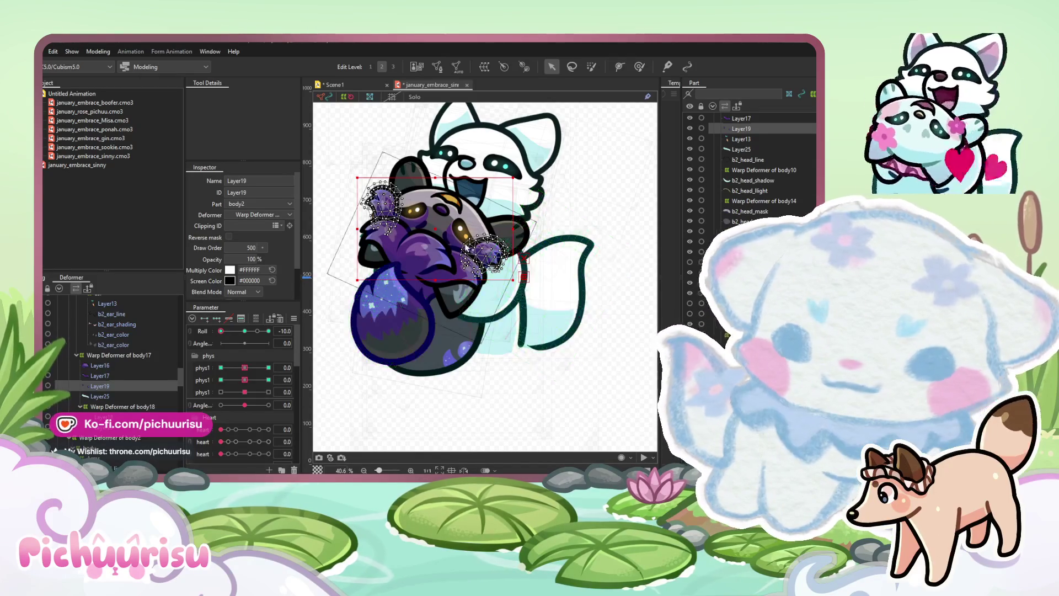
Save the model as a new january_embrace copy with File > Save as, then clear the Layer19 selection
scroll(465, 243, down, 2)
click(43, 51)
click(65, 133)
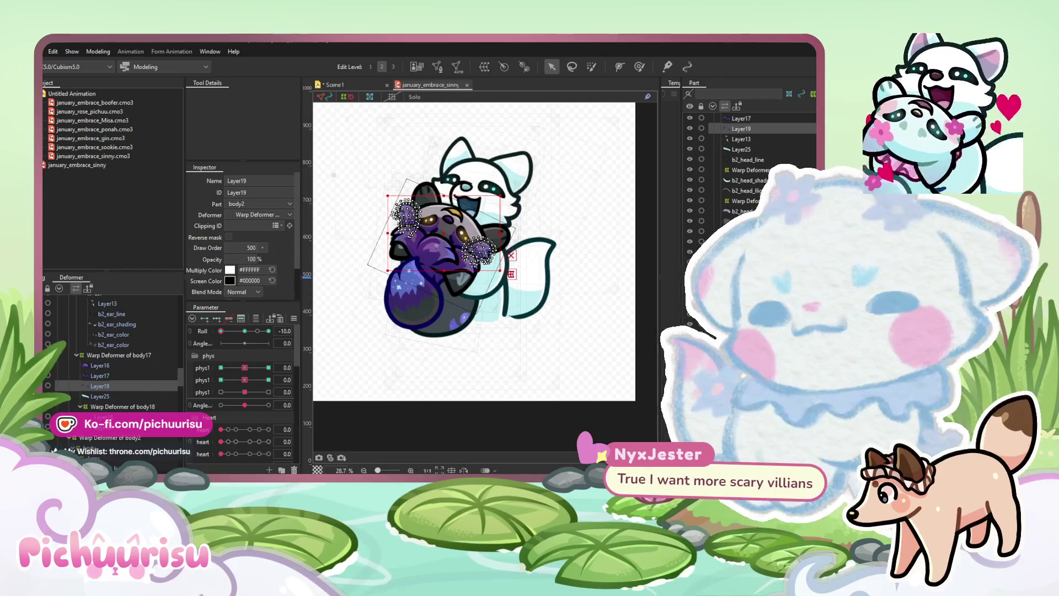
click(41, 52)
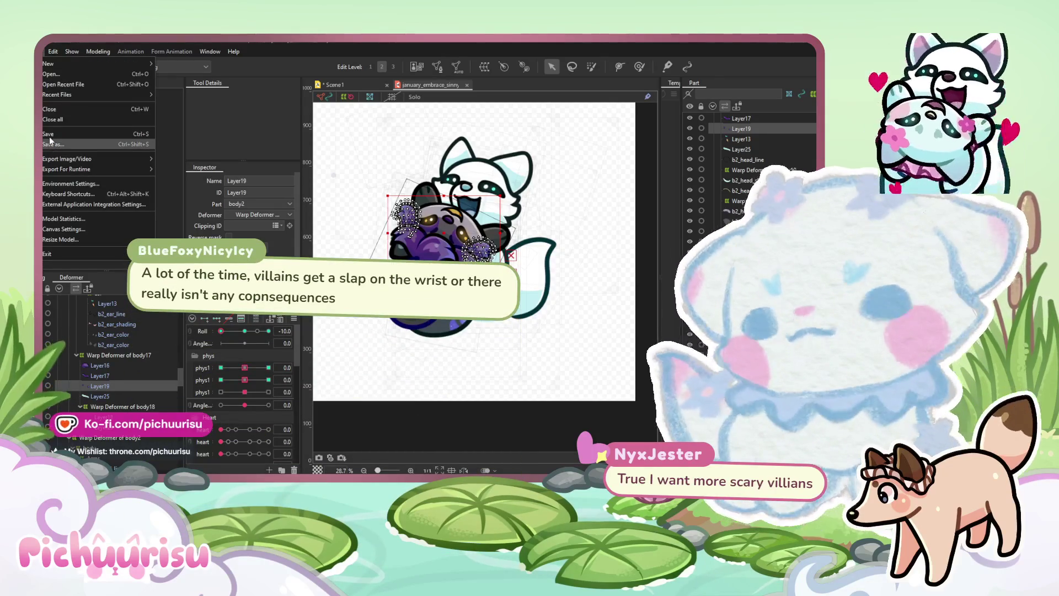
click(51, 142)
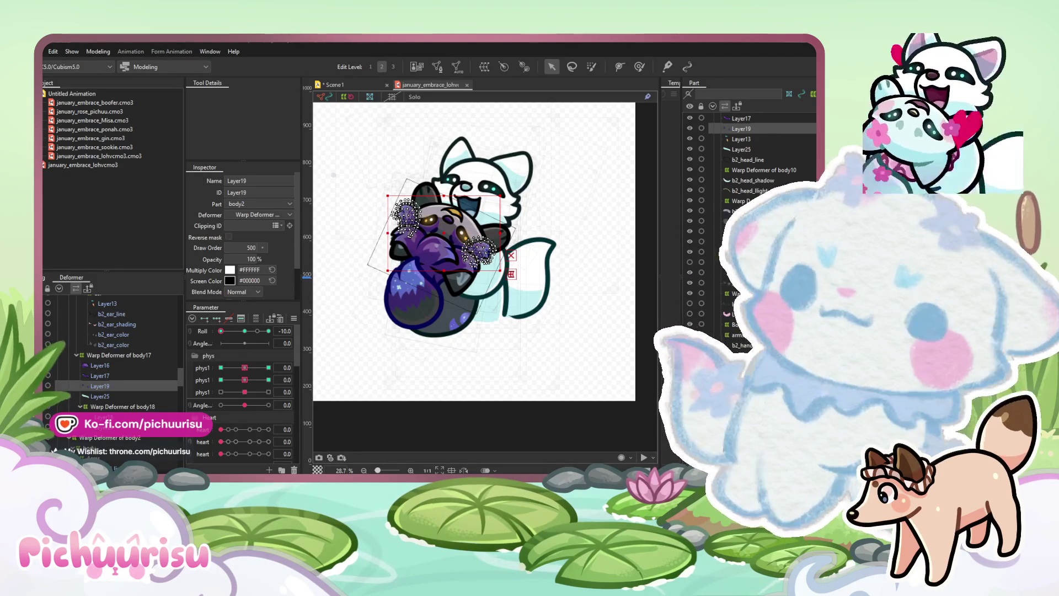
click(478, 398)
scroll(478, 398, down, 2)
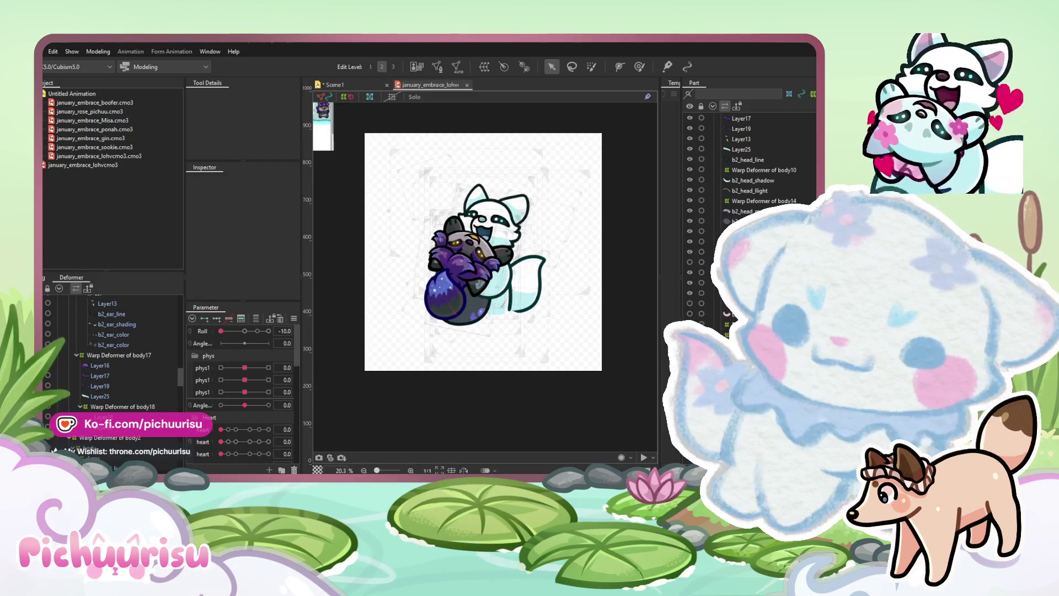
drag(245, 331, 283, 331)
scroll(501, 250, up, 4)
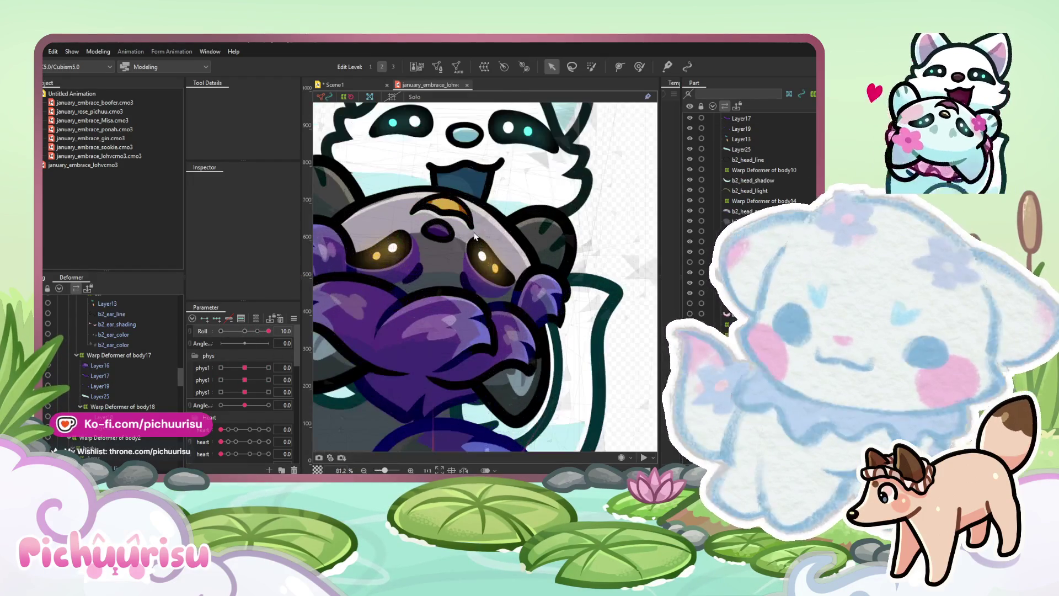
scroll(450, 254, down, 2)
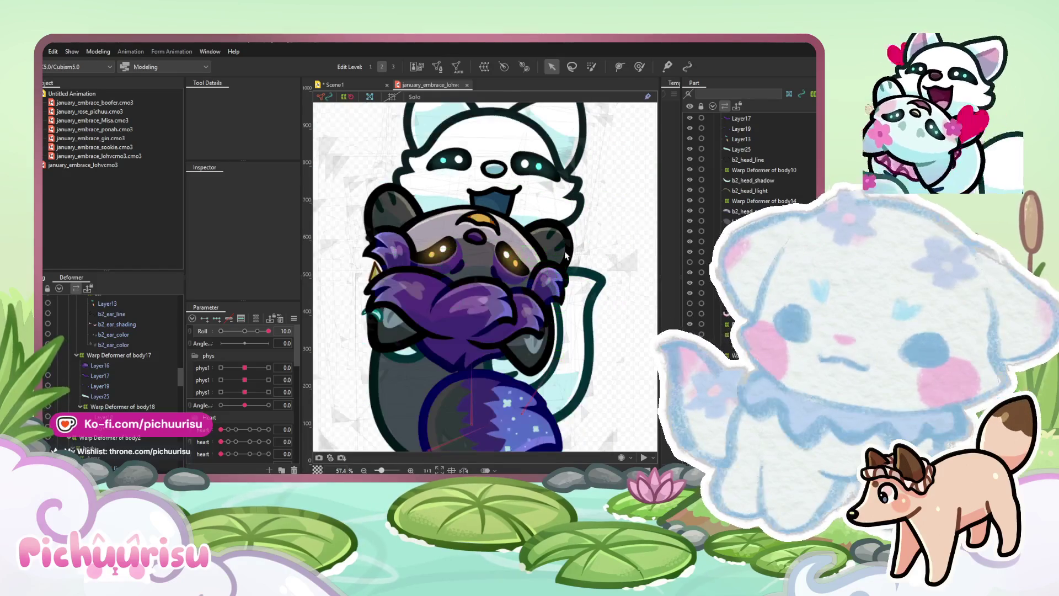
scroll(528, 249, up, 4)
scroll(528, 248, down, 4)
drag(267, 330, 218, 331)
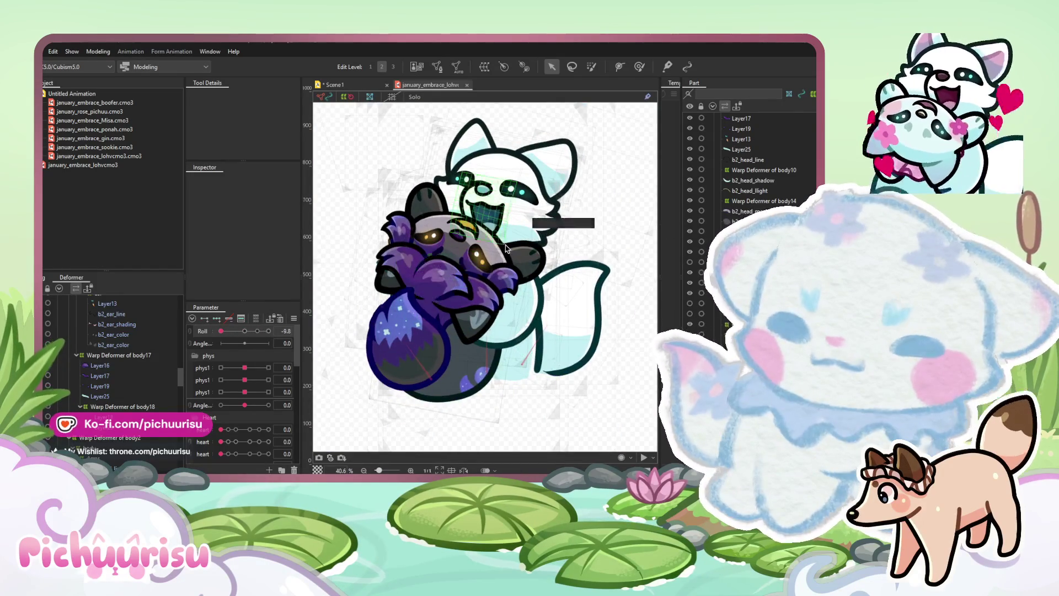
scroll(513, 237, down, 3)
scroll(560, 335, up, 2)
scroll(560, 334, down, 2)
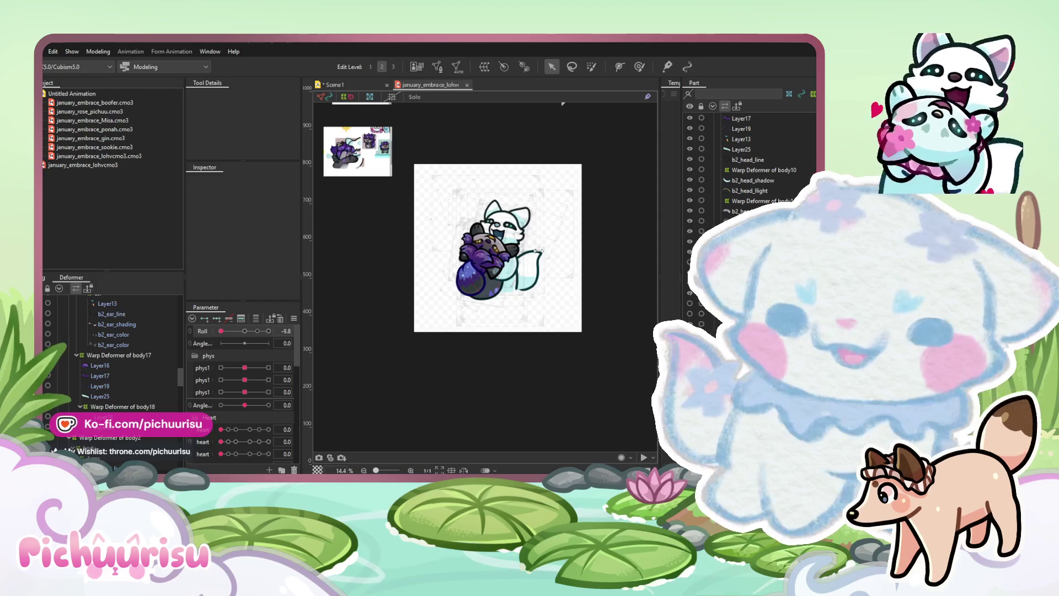
key(ctrl+v)
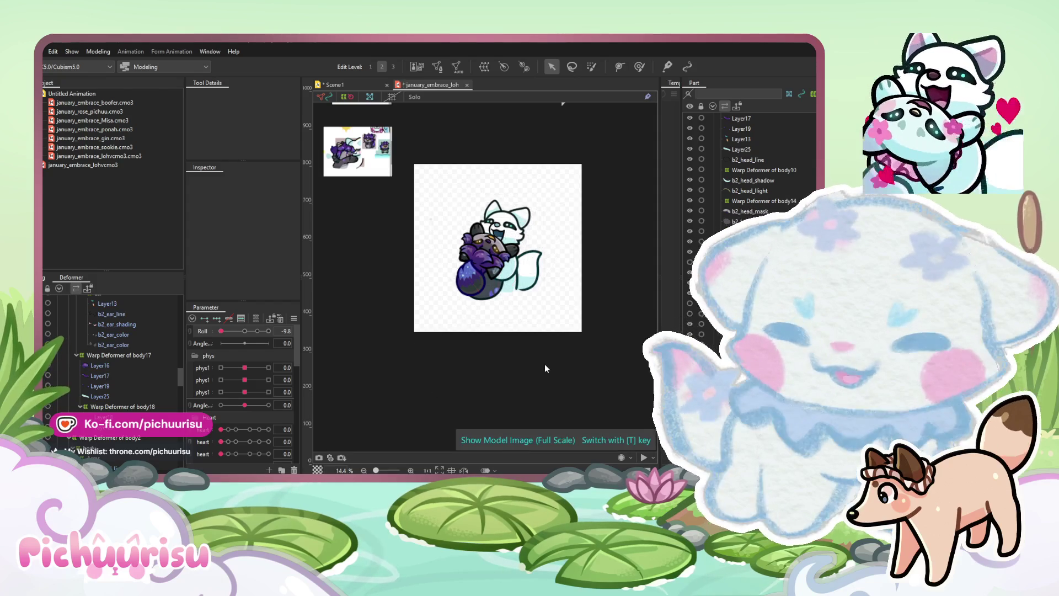
Move the pasted character strip off the artboard to the upper right, then select b2_tail_line
click(552, 251)
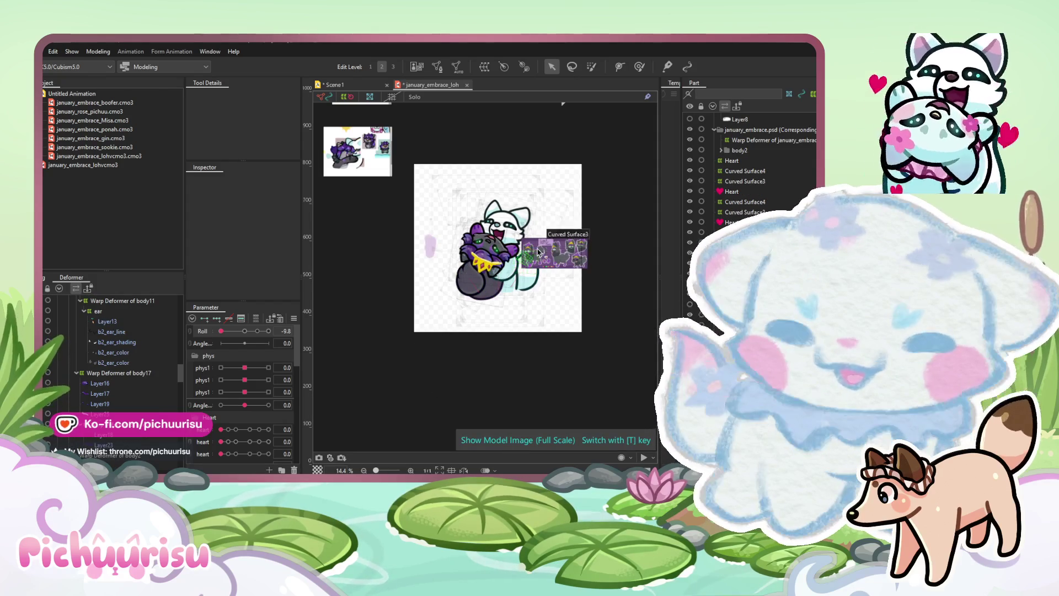
scroll(551, 250, up, 2)
drag(563, 248, 628, 191)
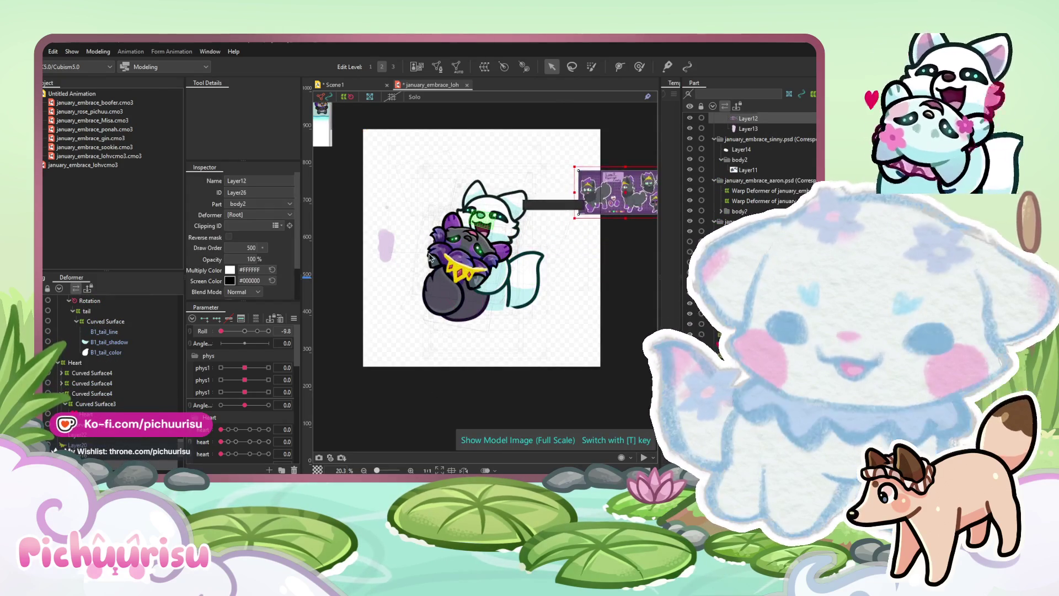
scroll(411, 229, up, 2)
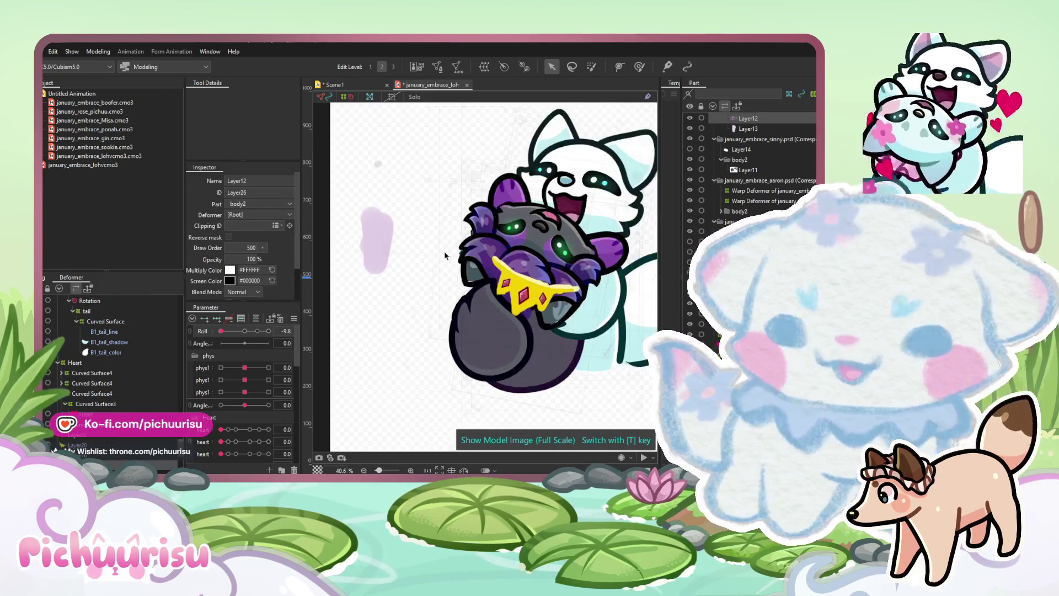
click(454, 323)
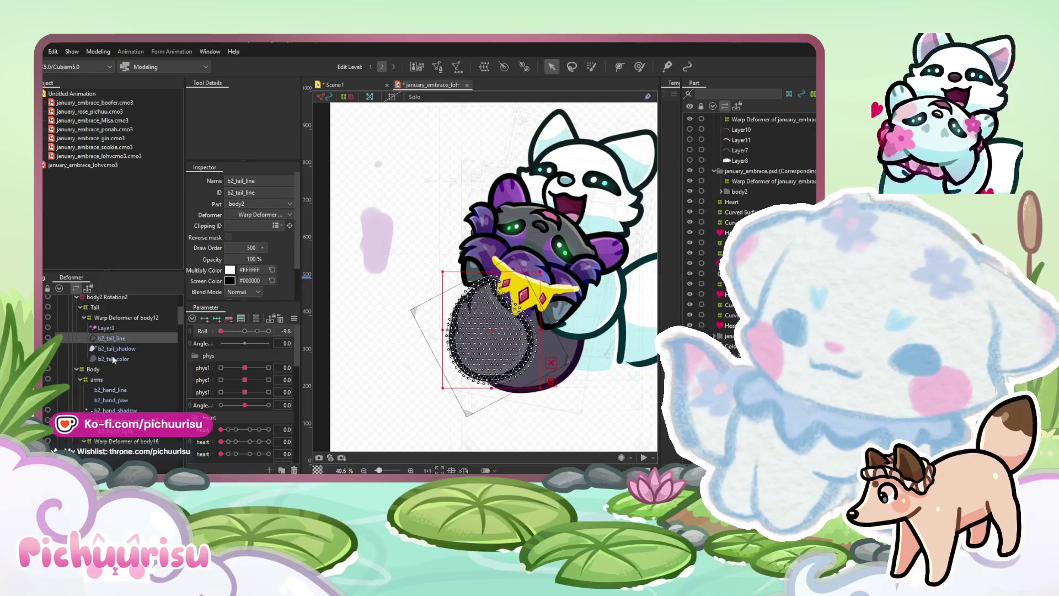
Select the tail line, shadow and colour meshes together and test the tail swing with phys1
shift+click(104, 360)
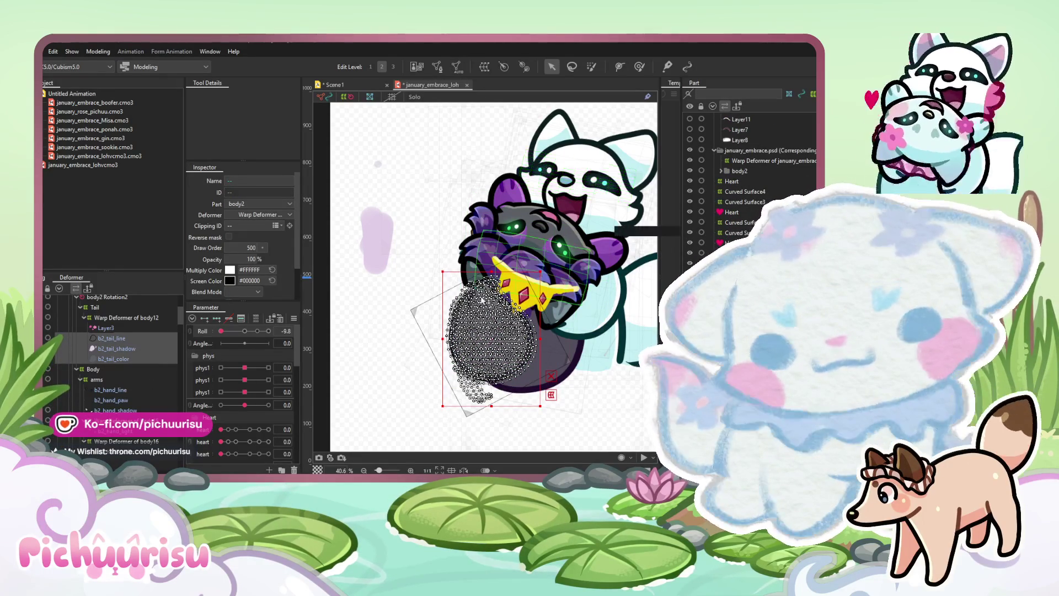
click(126, 318)
mouse_move(244, 368)
mouse_down()
mouse_move(277, 354)
mouse_move(257, 356)
mouse_up()
click(102, 338)
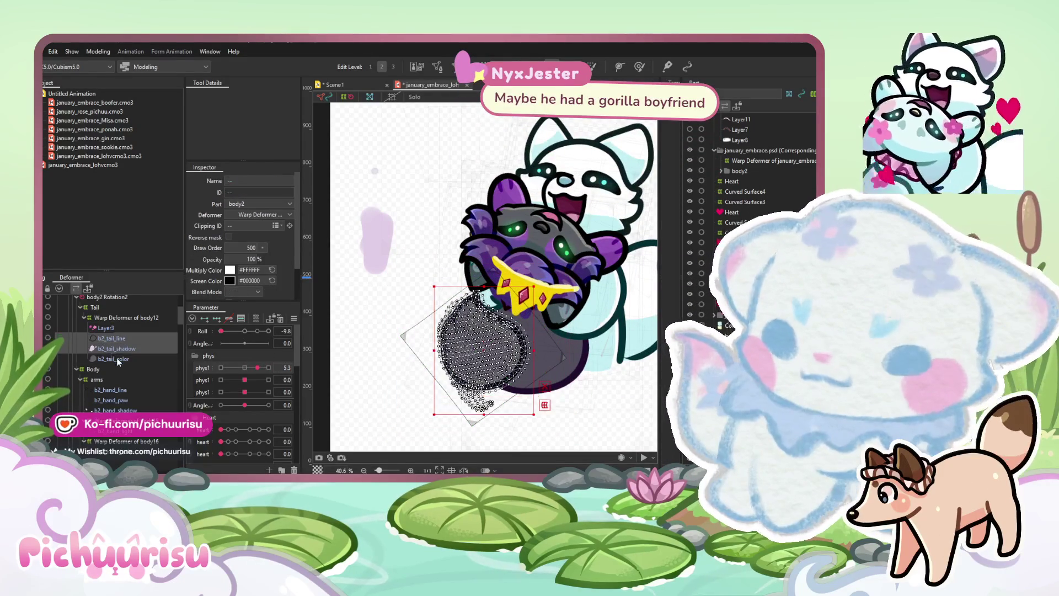
shift+click(113, 358)
mouse_move(258, 368)
mouse_down()
mouse_move(238, 368)
mouse_move(268, 368)
mouse_up()
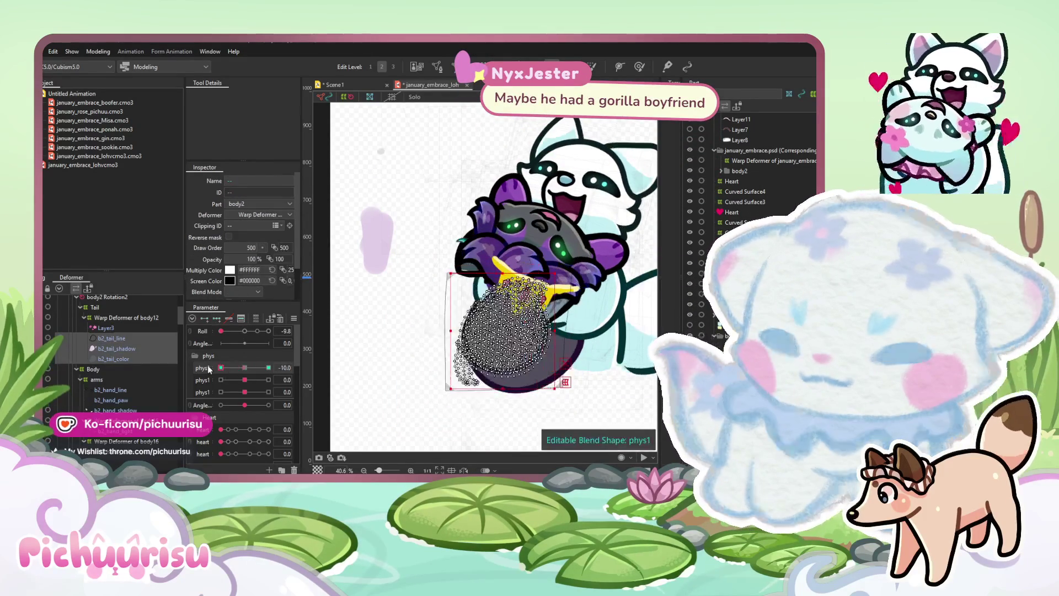
Paint phys1 weights across the tail with a larger brush, reset phys1 to 0, and set the second phys1 value to -1.2
scroll(414, 325, up, 2)
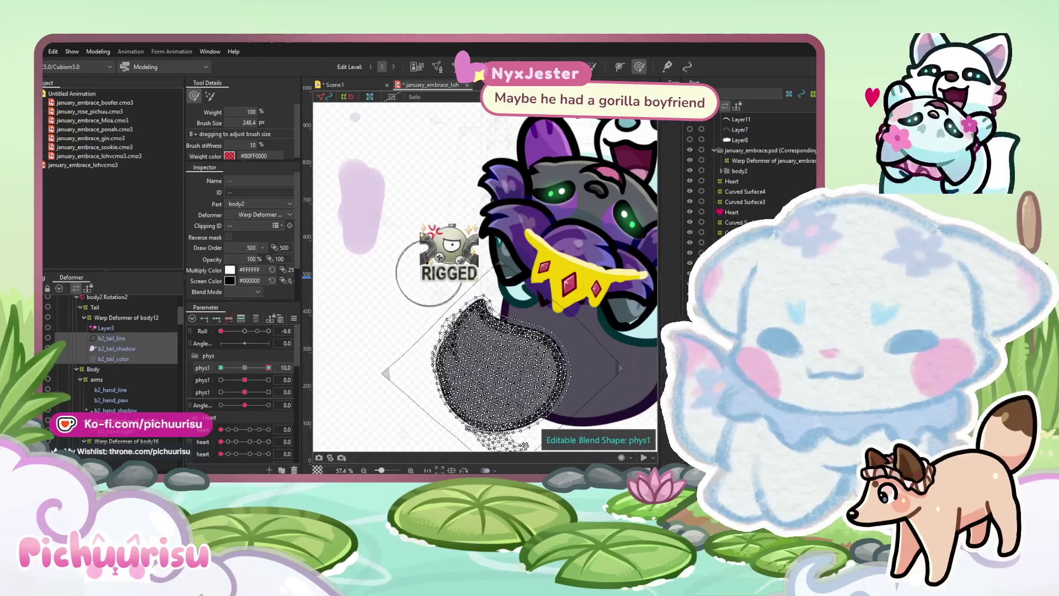
drag(375, 251, 436, 259)
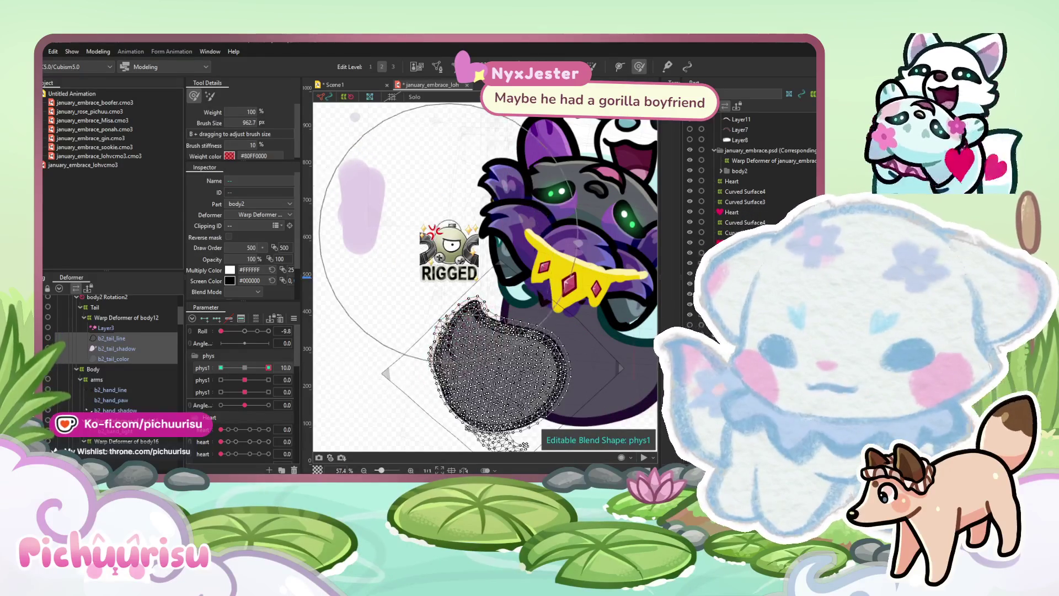
drag(379, 349, 394, 239)
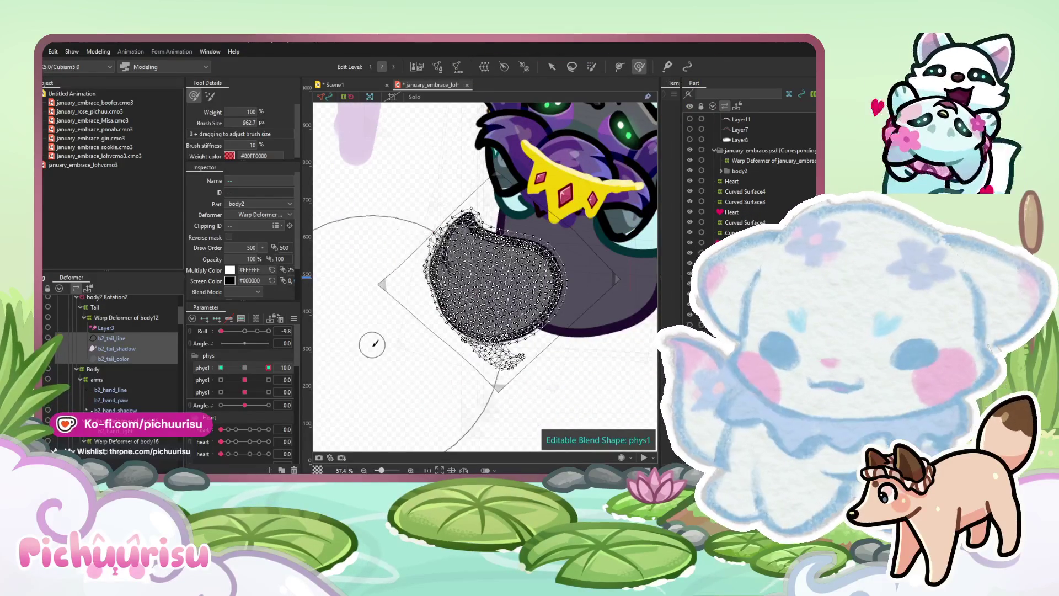
drag(268, 367, 221, 367)
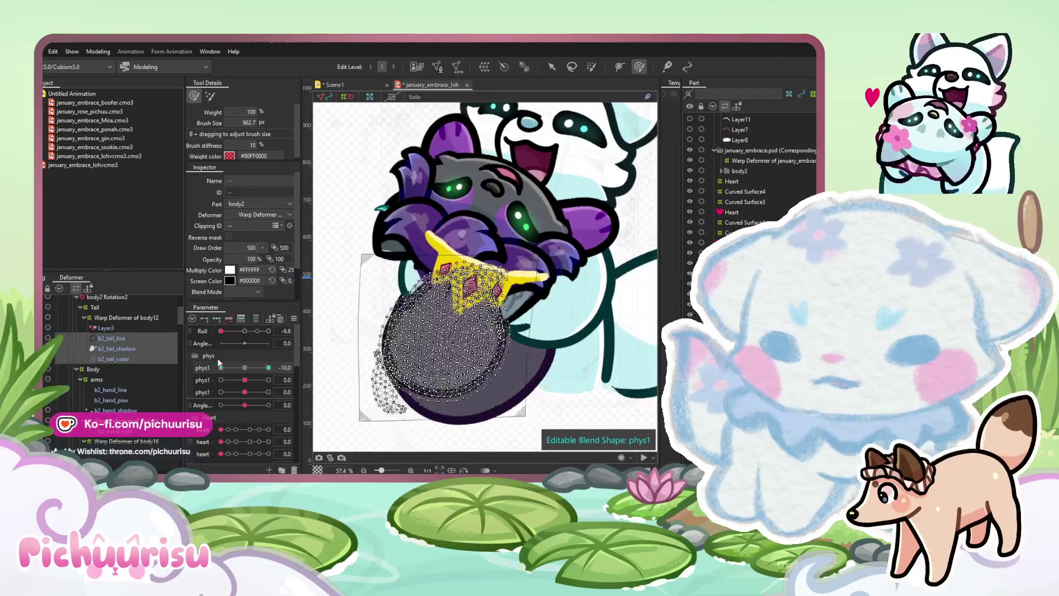
click(245, 367)
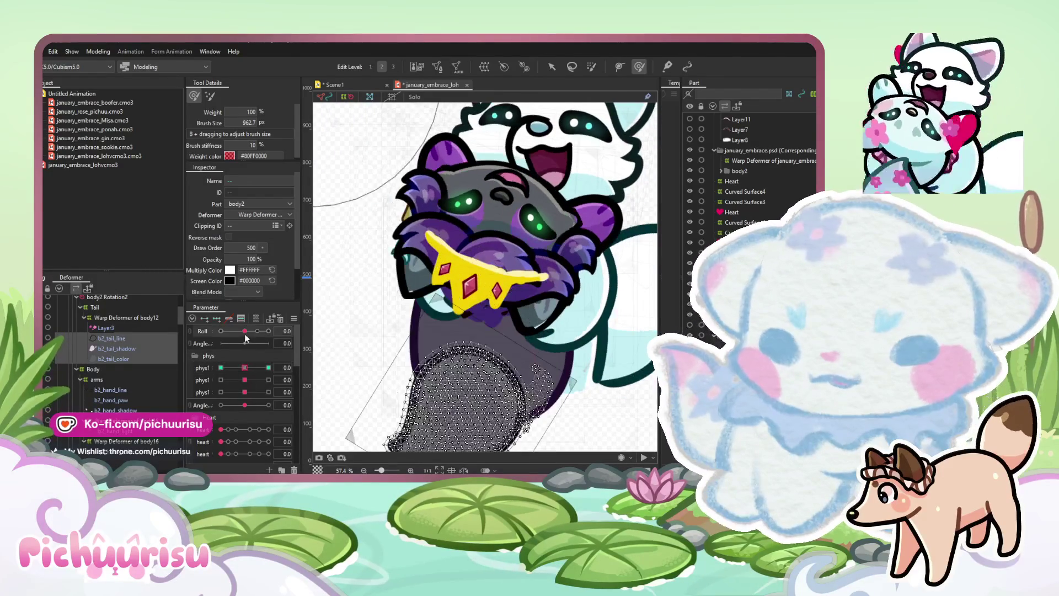
key(v)
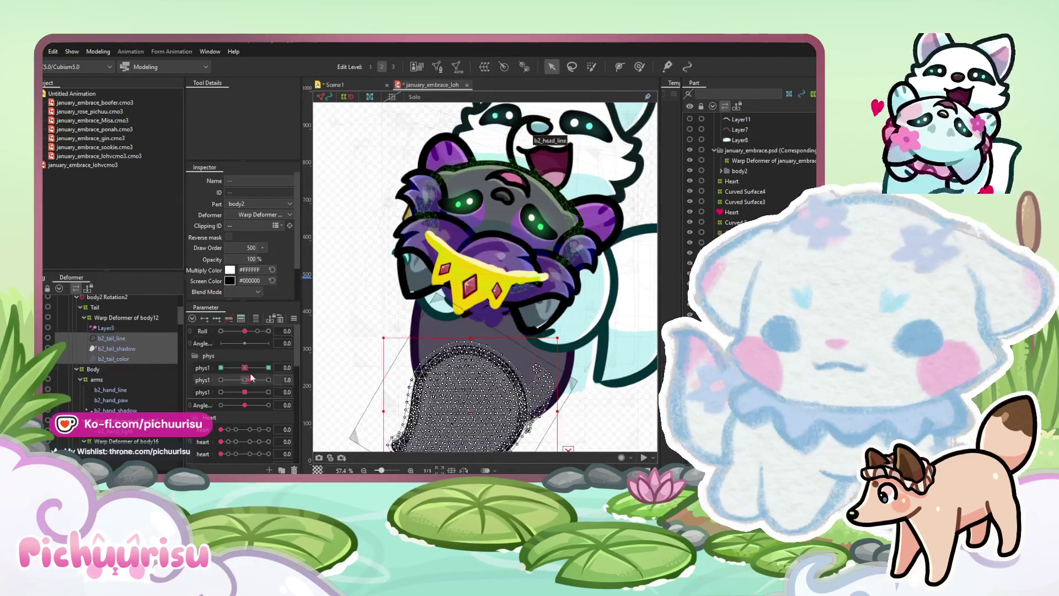
drag(245, 379, 241, 375)
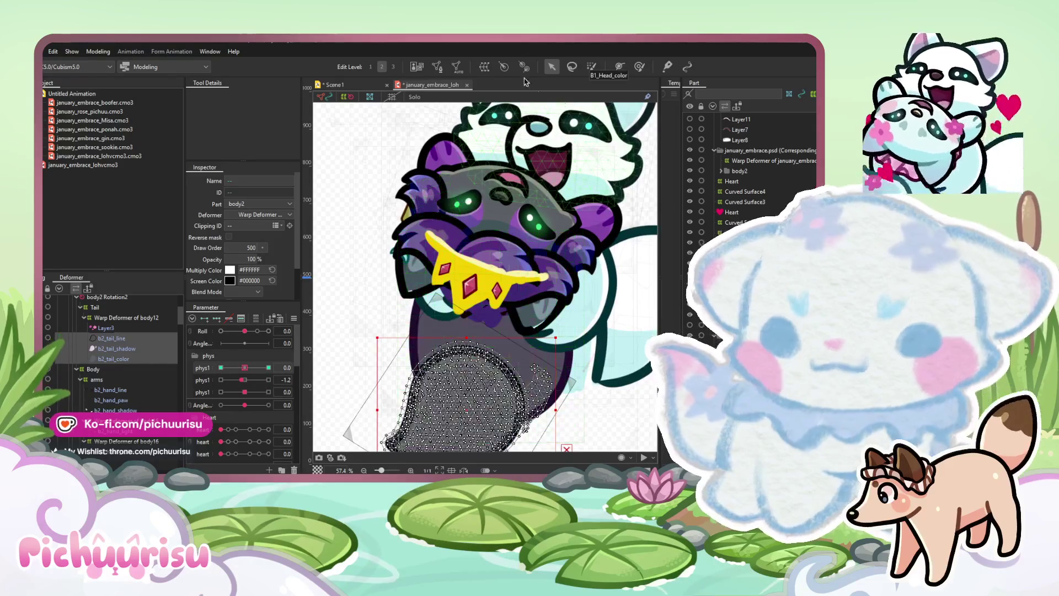
scroll(501, 220, up, 2)
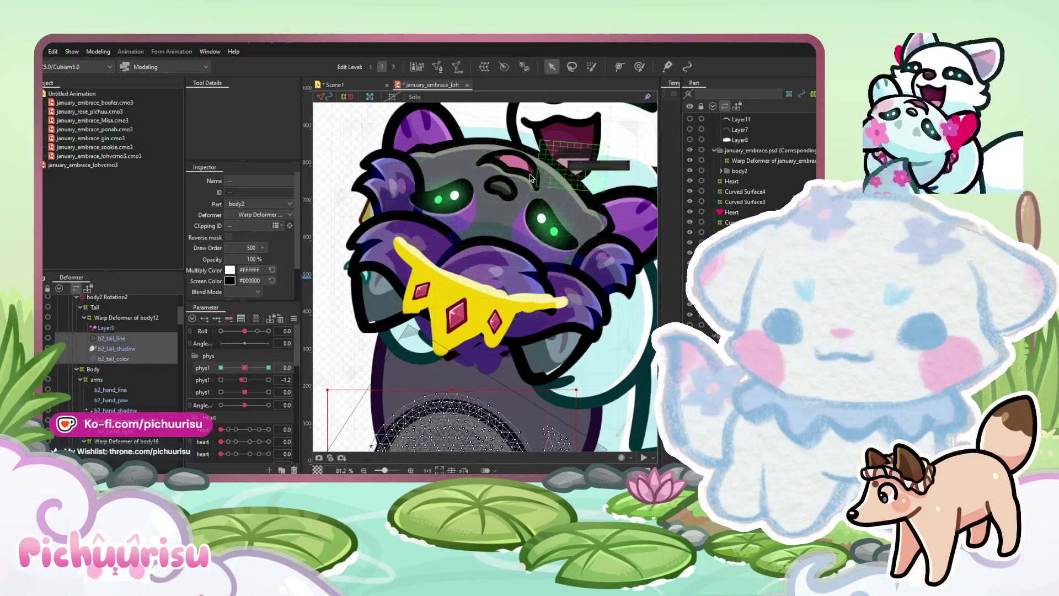
Select b2_head_line, b2_head_llight, b2_head_color and b2_head_shadow and regenerate their mesh
scroll(528, 216, up, 2)
scroll(528, 216, down, 2)
scroll(597, 223, up, 3)
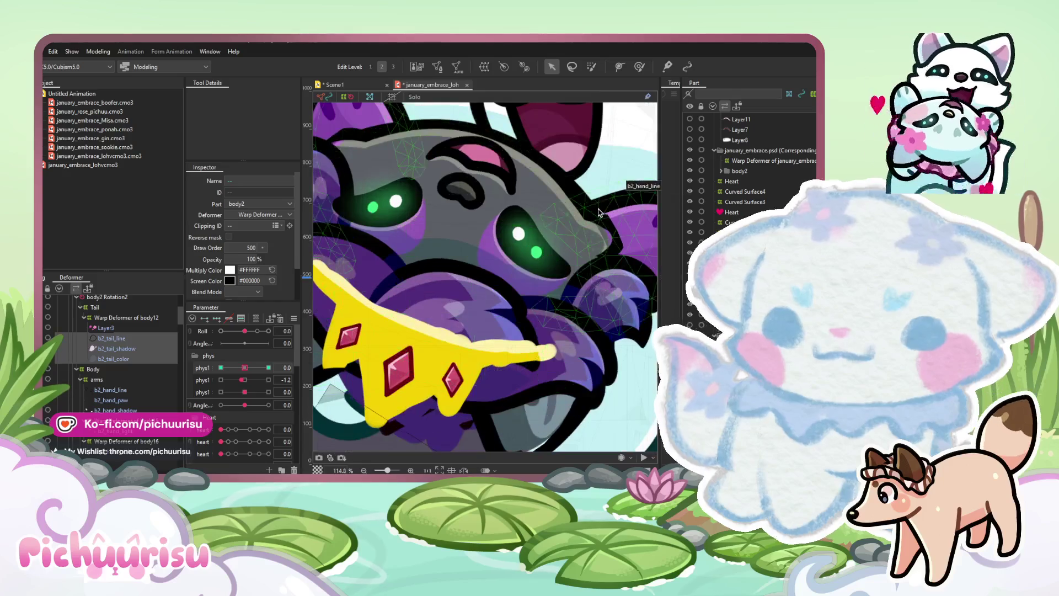
click(127, 387)
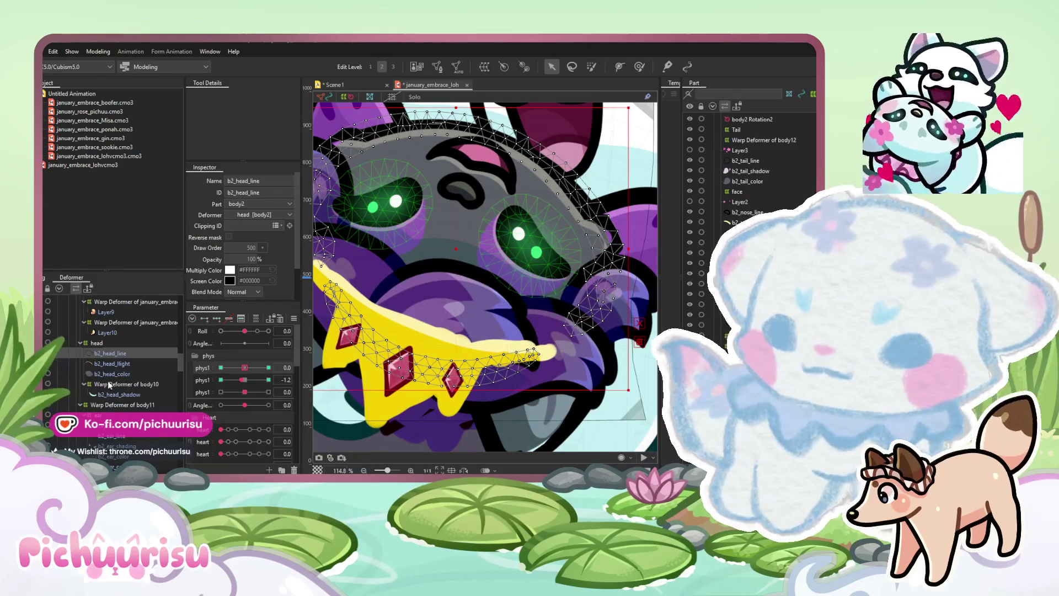
shift+click(107, 382)
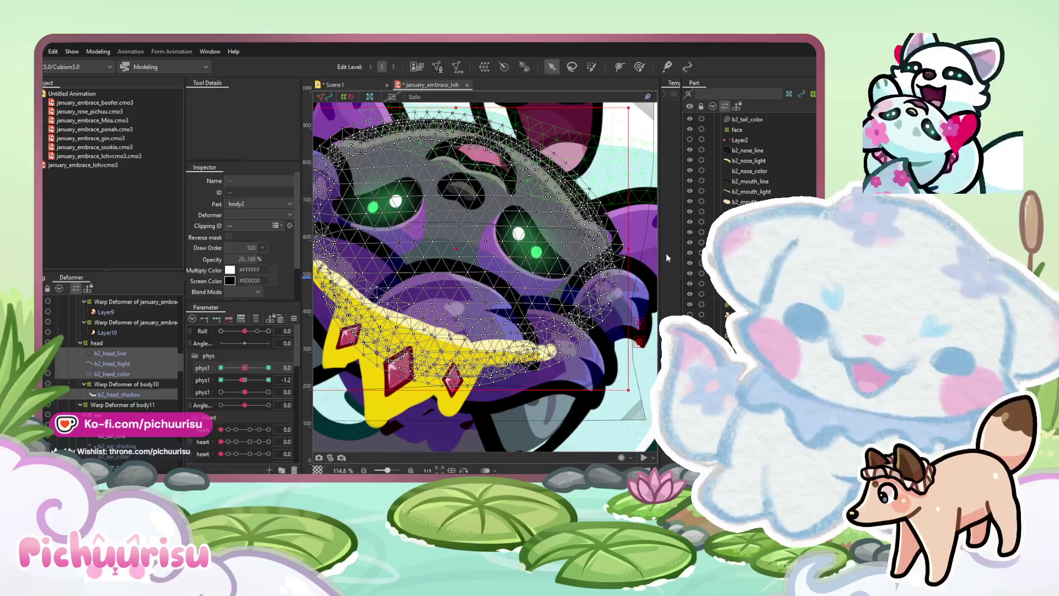
key(ctrl+z)
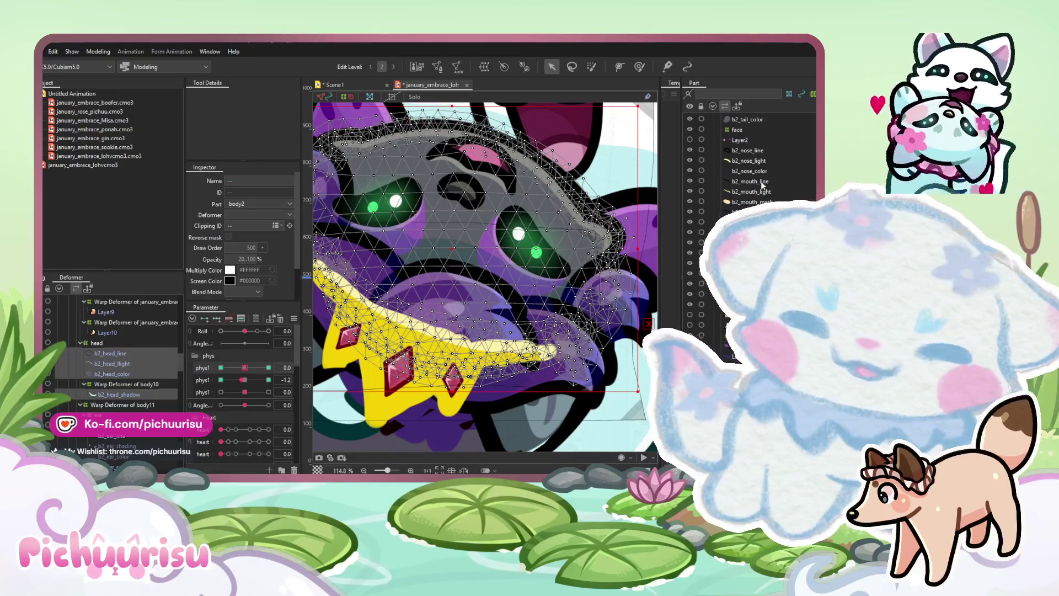
Select the b2_tail_shadow mesh, then the crown layer Layer16
scroll(519, 385, down, 5)
click(520, 380)
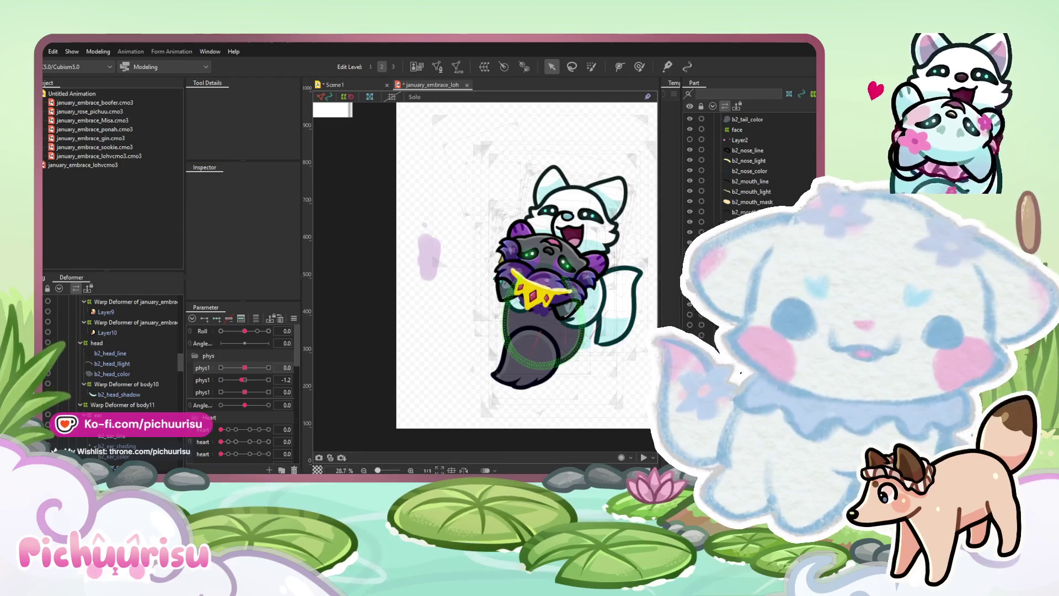
scroll(572, 282, up, 3)
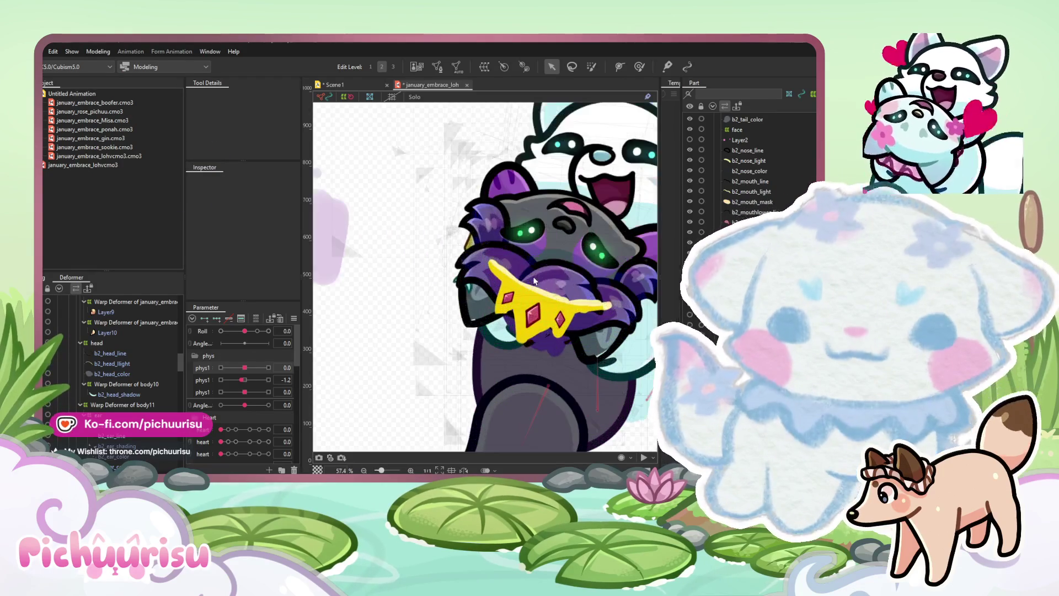
click(573, 282)
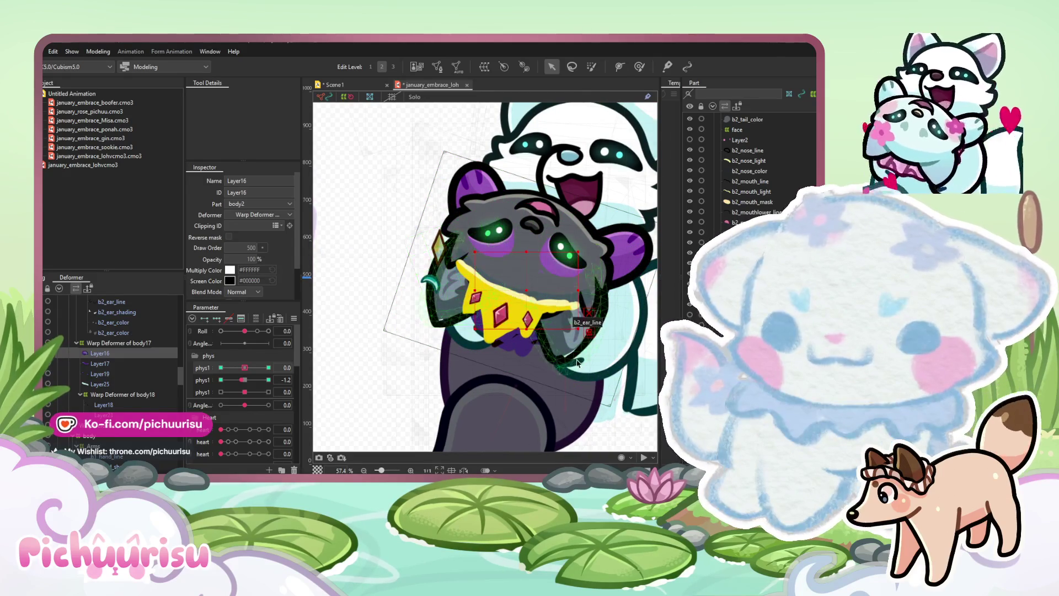
Select b2_ear_line together with both b2_ear_color meshes
click(564, 362)
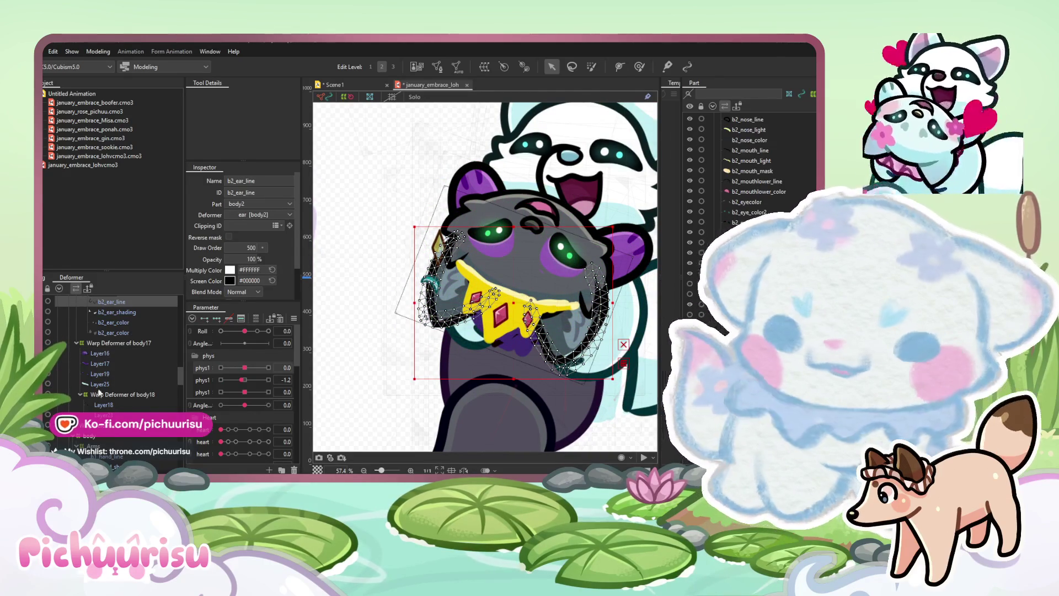
scroll(108, 375, up, 2)
ctrl+click(108, 374)
ctrl+click(115, 360)
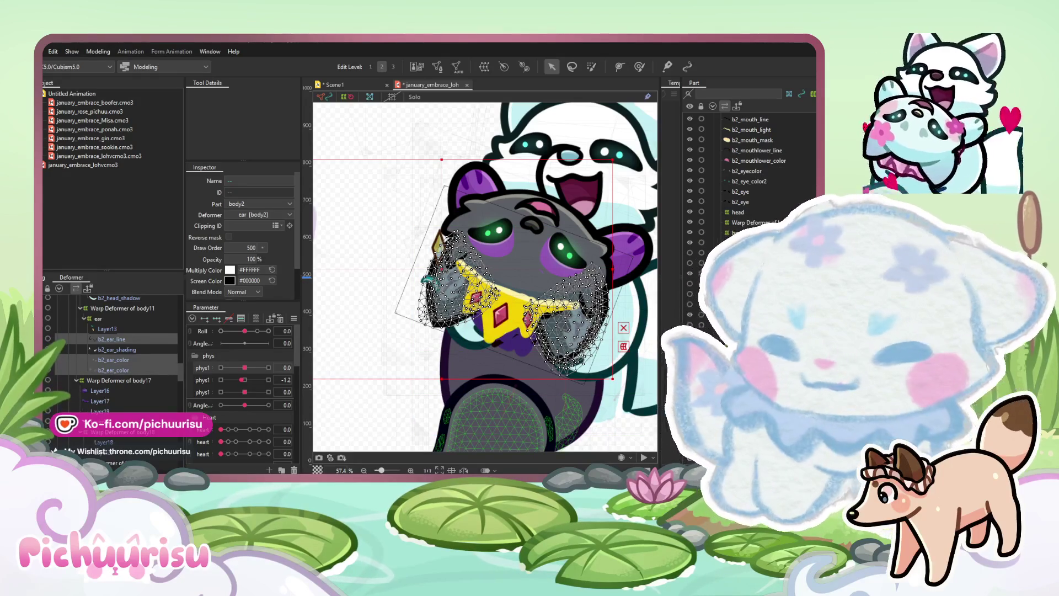
scroll(563, 287, up, 3)
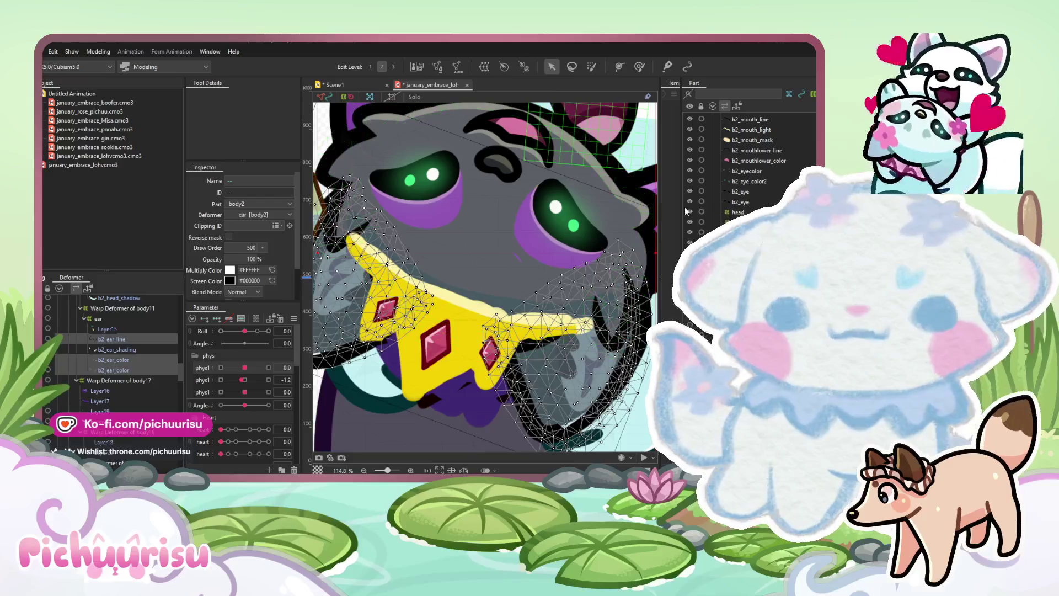
scroll(569, 254, down, 2)
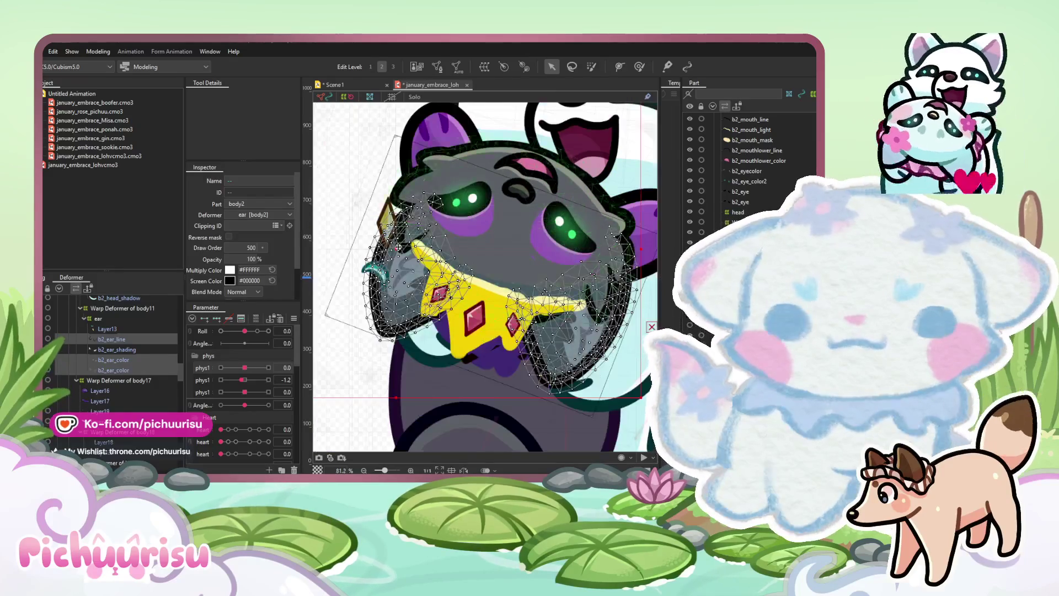
Clear the selection and show b2_ear_color's vertices for mesh editing
click(362, 168)
click(114, 359)
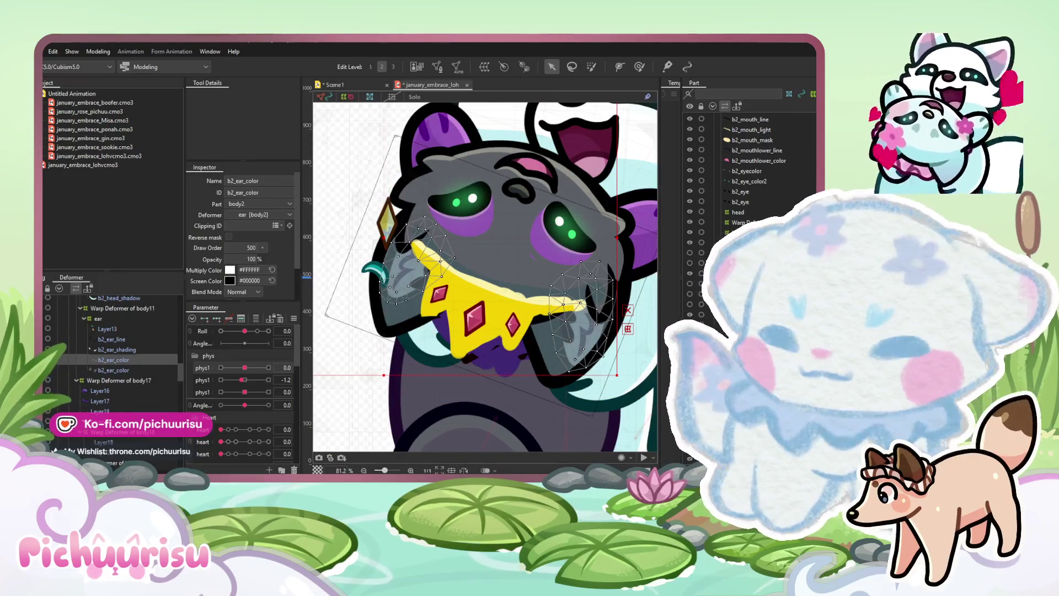
click(113, 365)
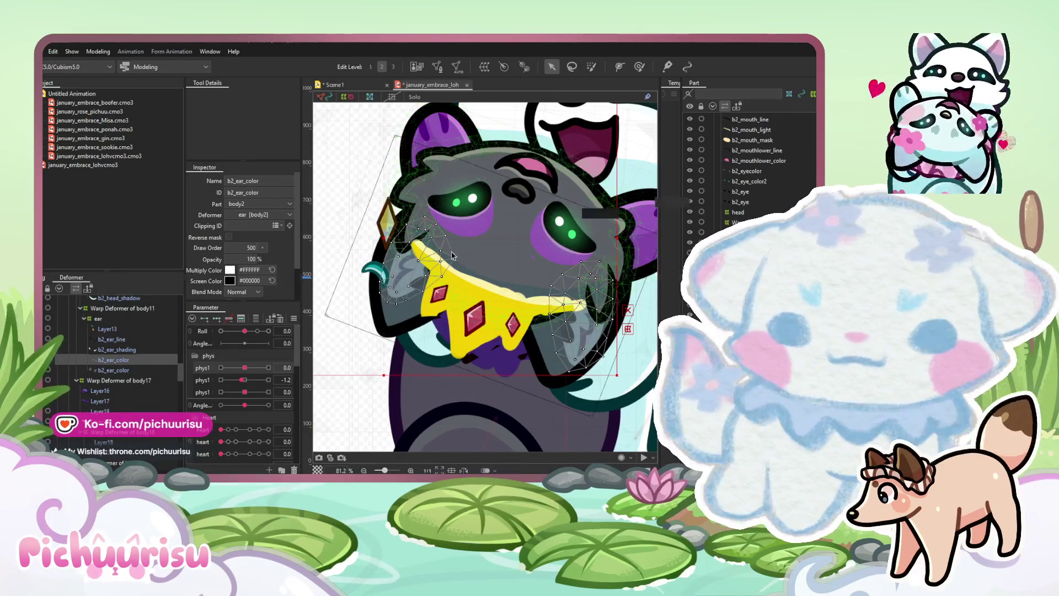
scroll(458, 276, down, 5)
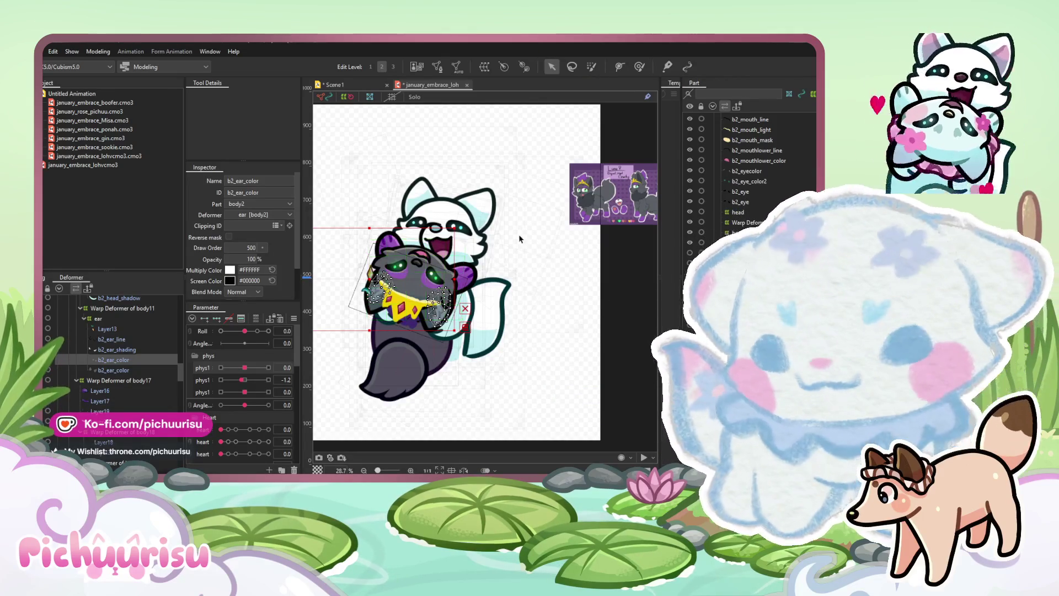
drag(518, 234, 539, 212)
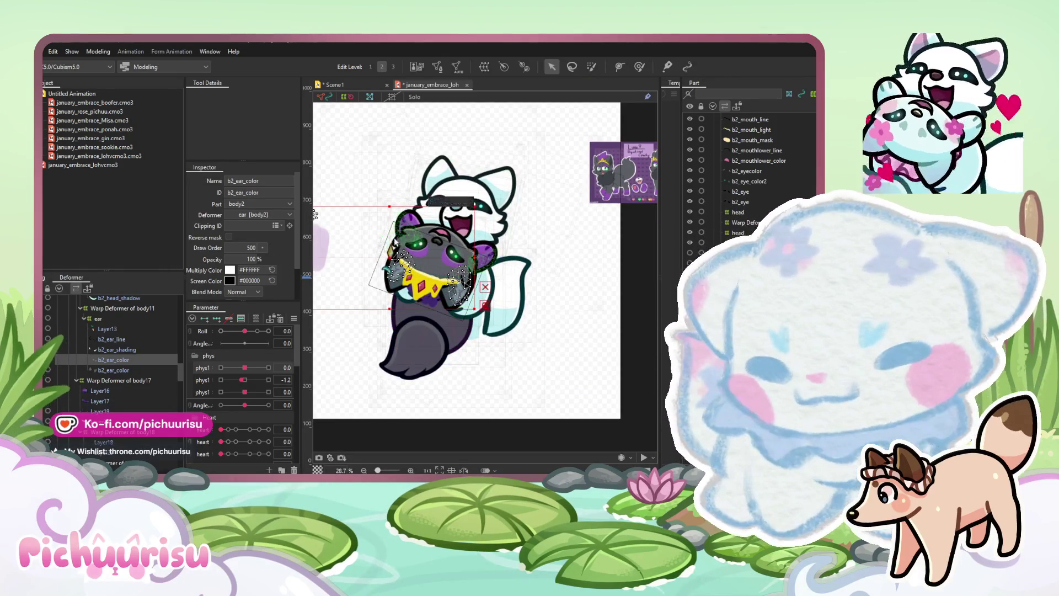
scroll(399, 233, up, 6)
click(379, 278)
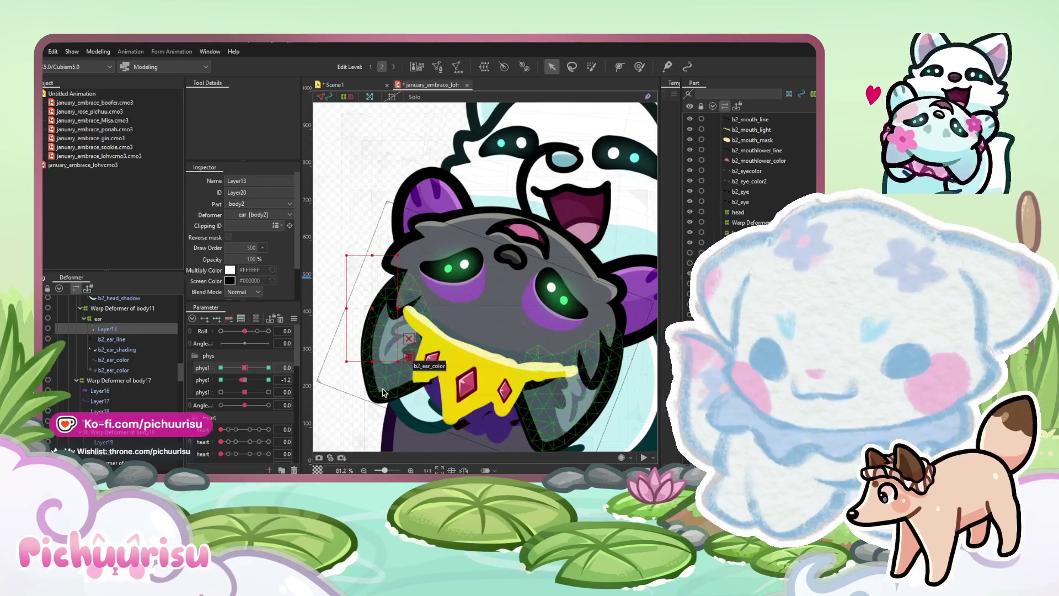
click(391, 234)
scroll(390, 235, down, 2)
drag(590, 364, 559, 252)
click(425, 362)
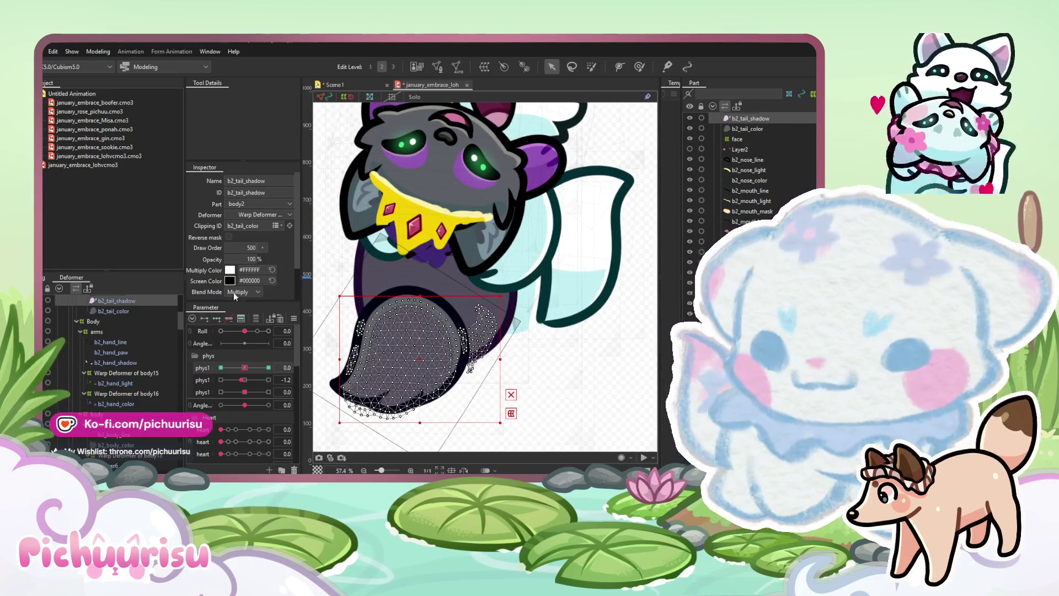
click(238, 302)
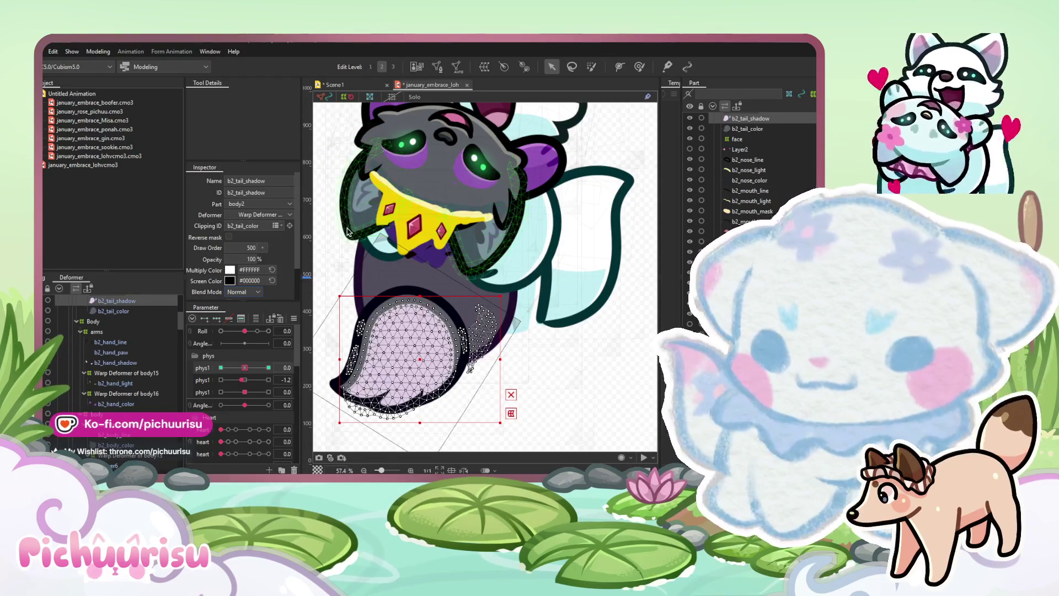
click(347, 231)
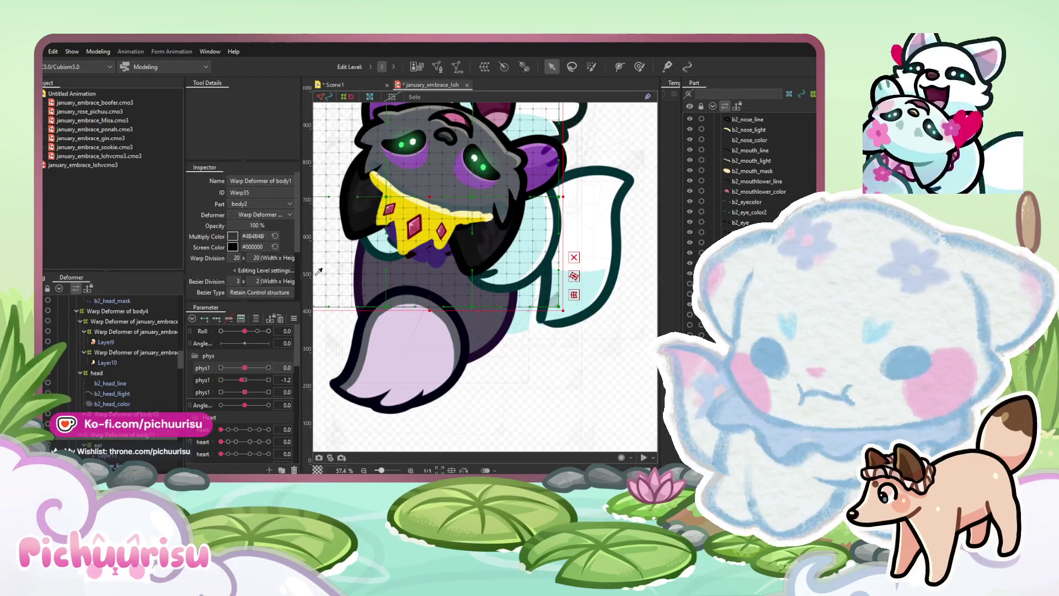
click(578, 415)
click(406, 363)
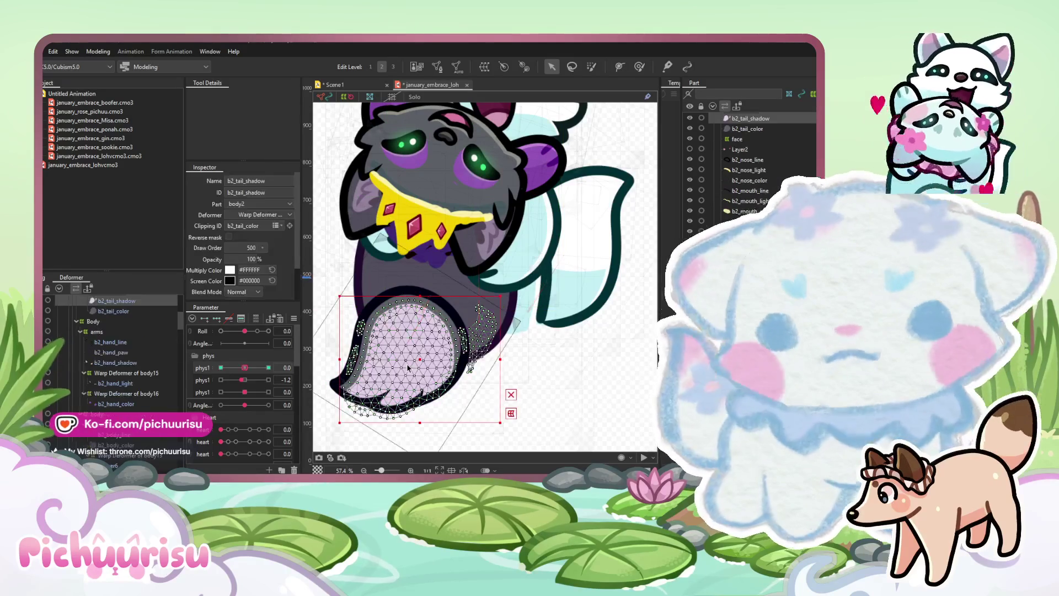
scroll(243, 273, down, 2)
click(247, 253)
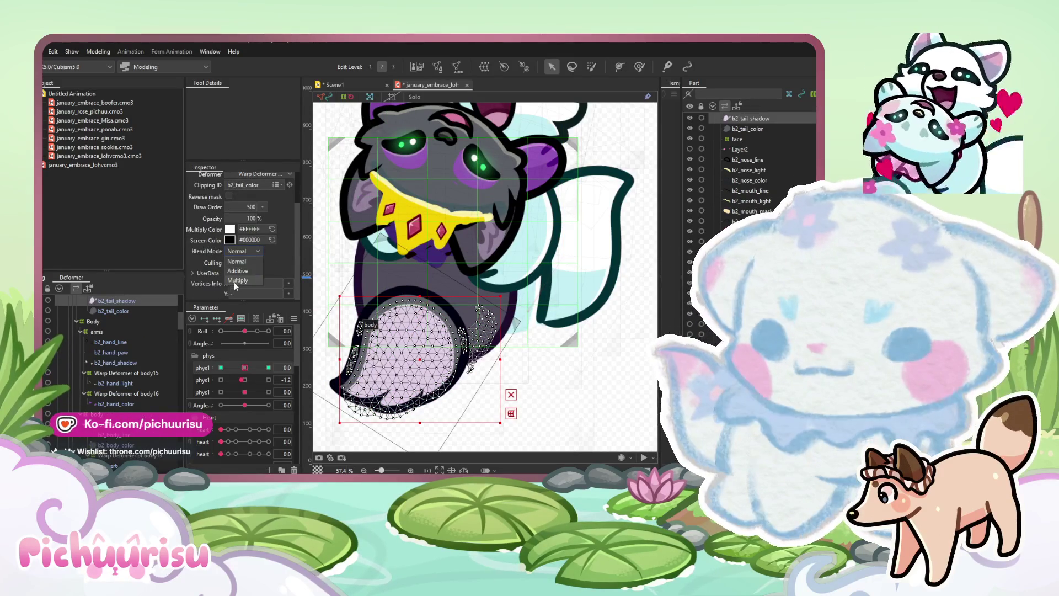
click(234, 283)
click(571, 378)
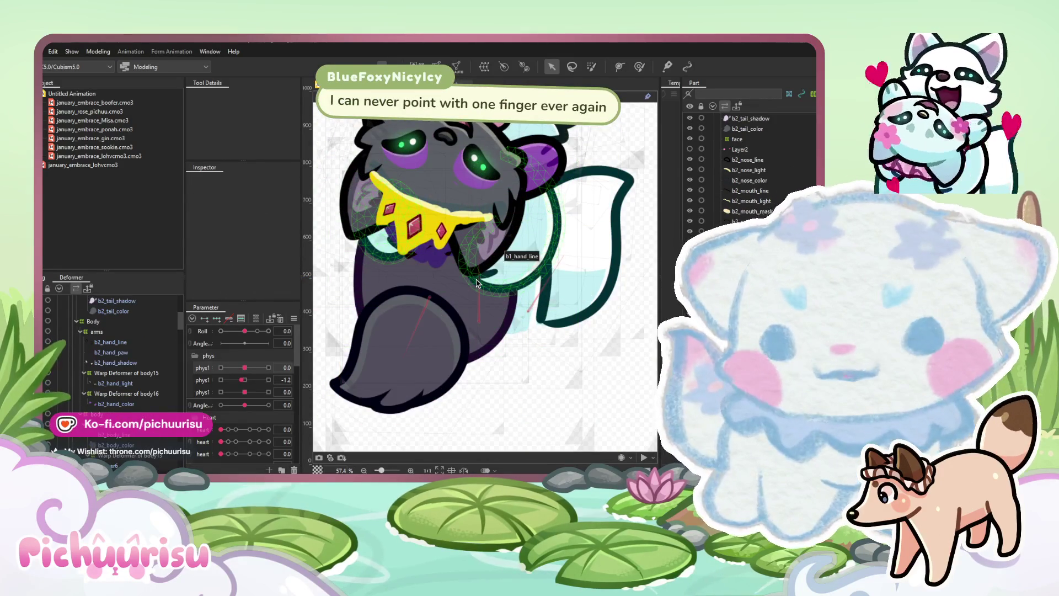
Select crown layer Layer22 and add Layer20 to the selection
scroll(454, 211, up, 3)
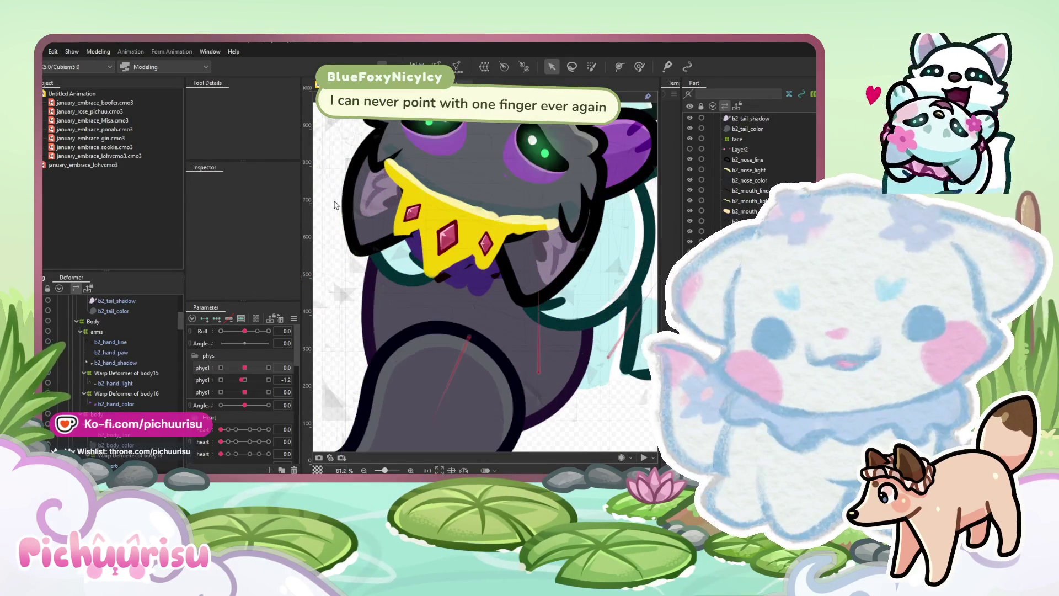
click(449, 243)
scroll(86, 386, down, 3)
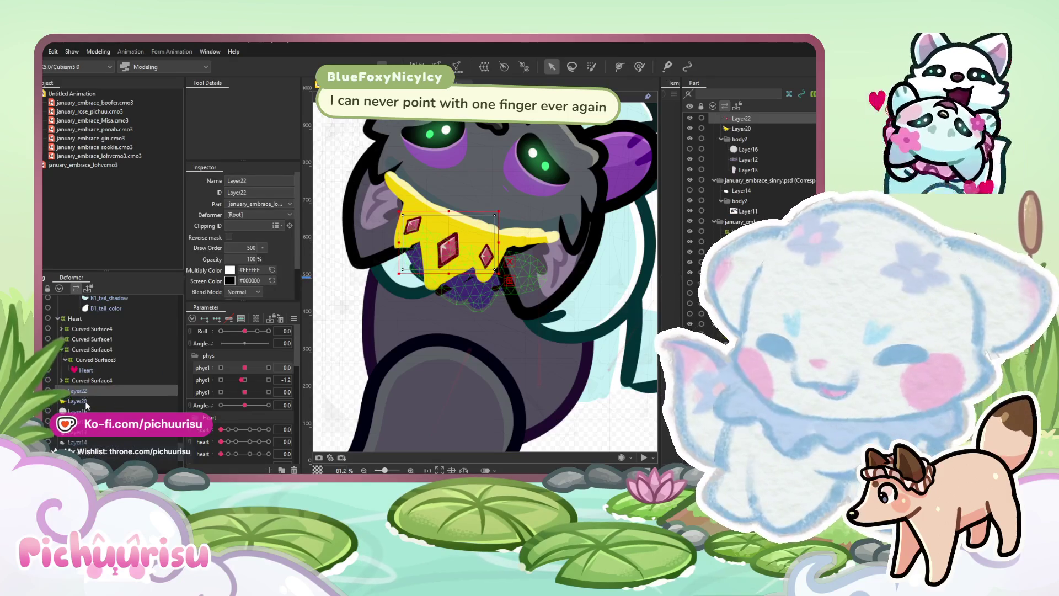
ctrl+click(80, 401)
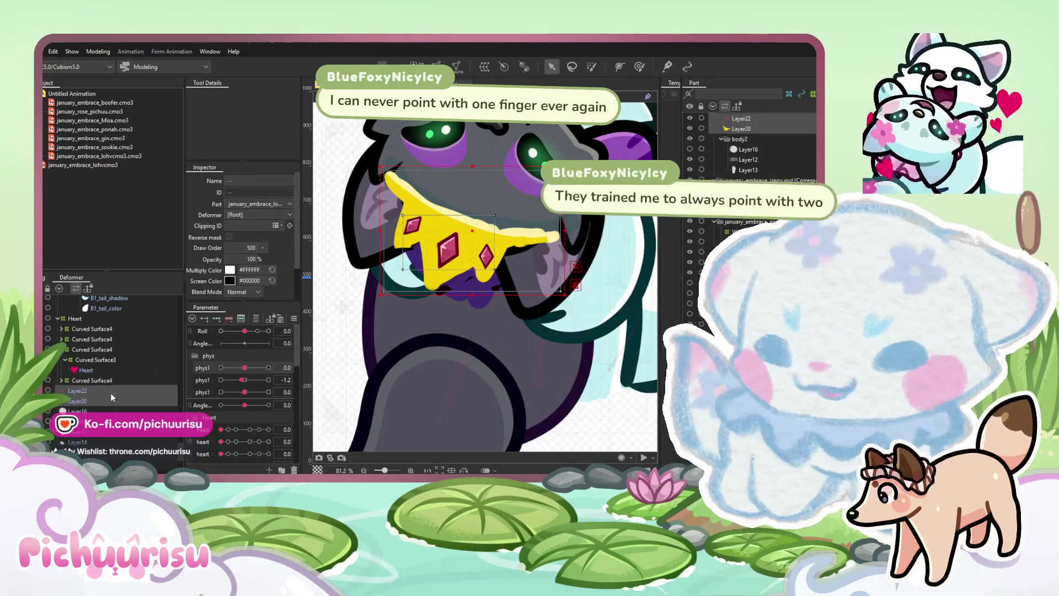
scroll(110, 394, down, 2)
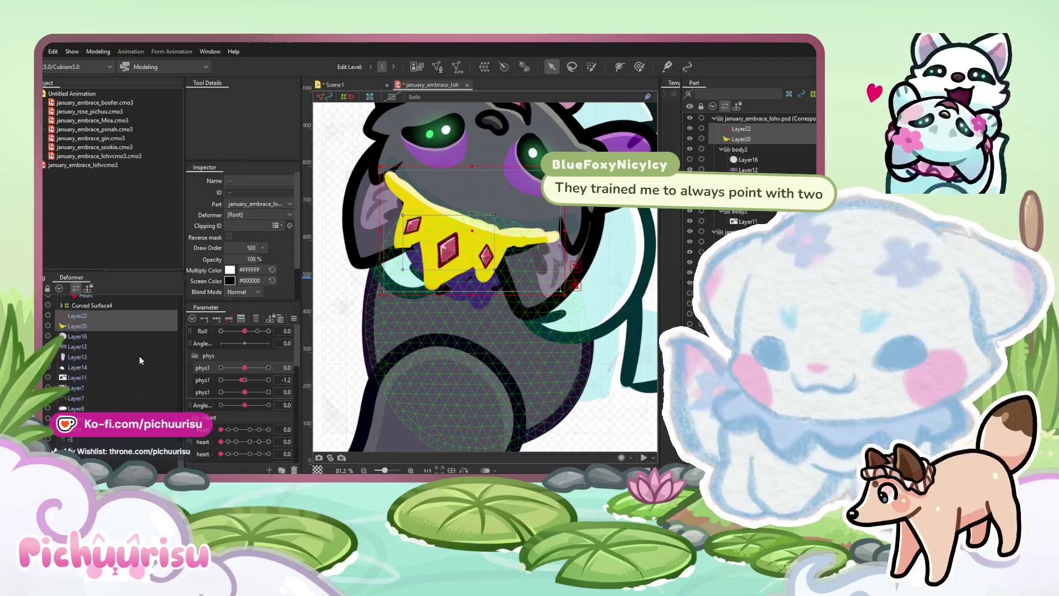
scroll(139, 356, up, 4)
click(95, 435)
Scroll the deformer list looking for a parent for the crown layers
scroll(110, 408, up, 3)
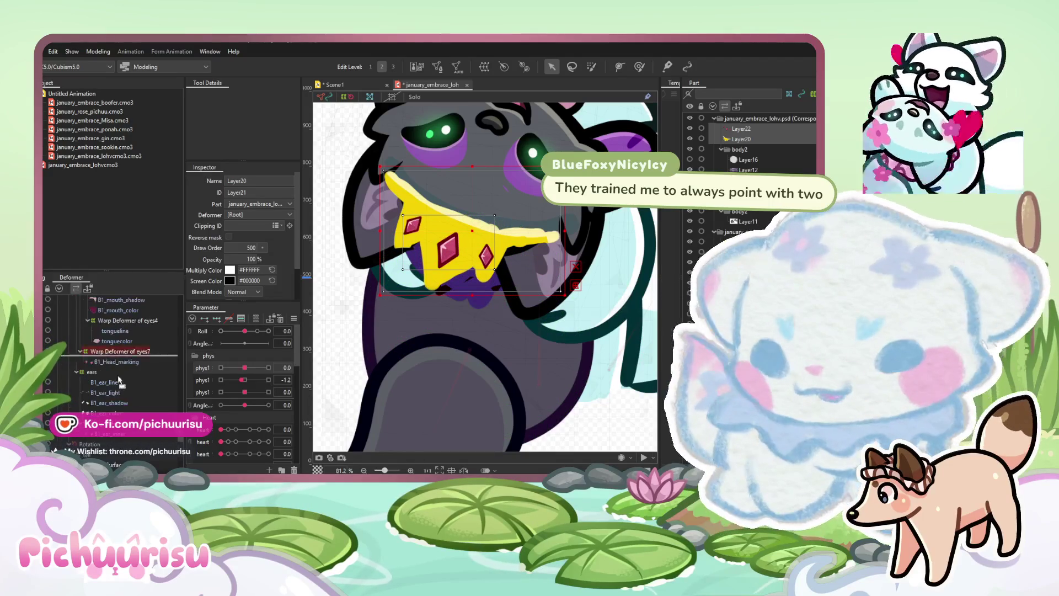
scroll(129, 397, up, 5)
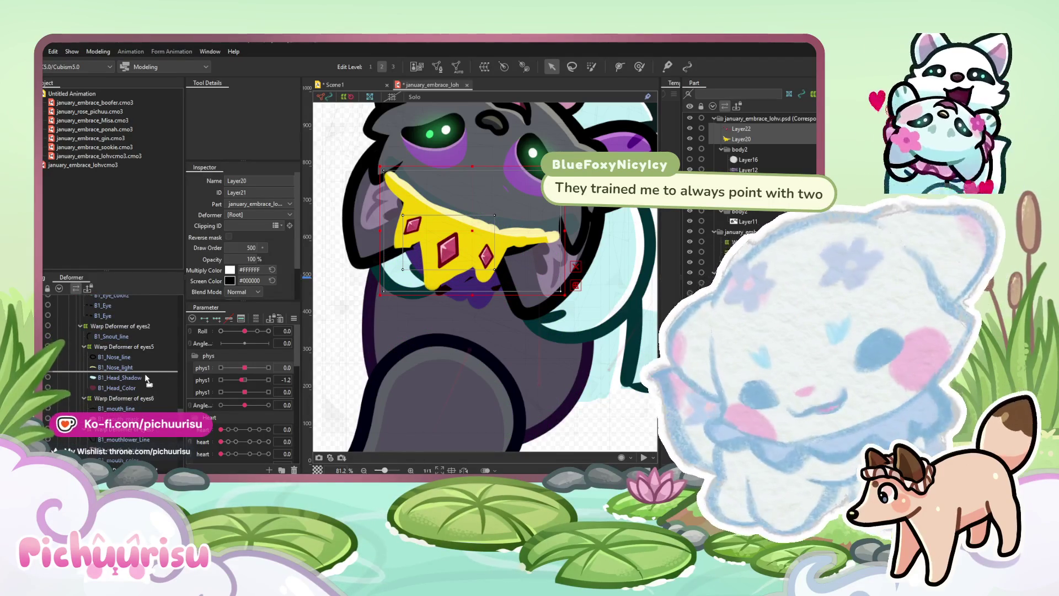
scroll(142, 358, up, 3)
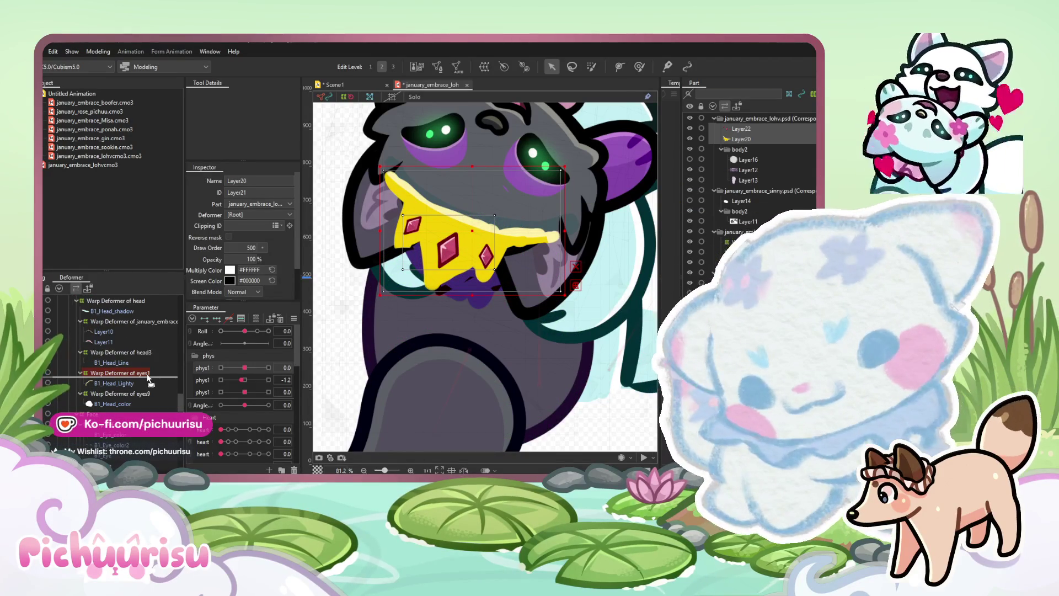
scroll(138, 345, up, 10)
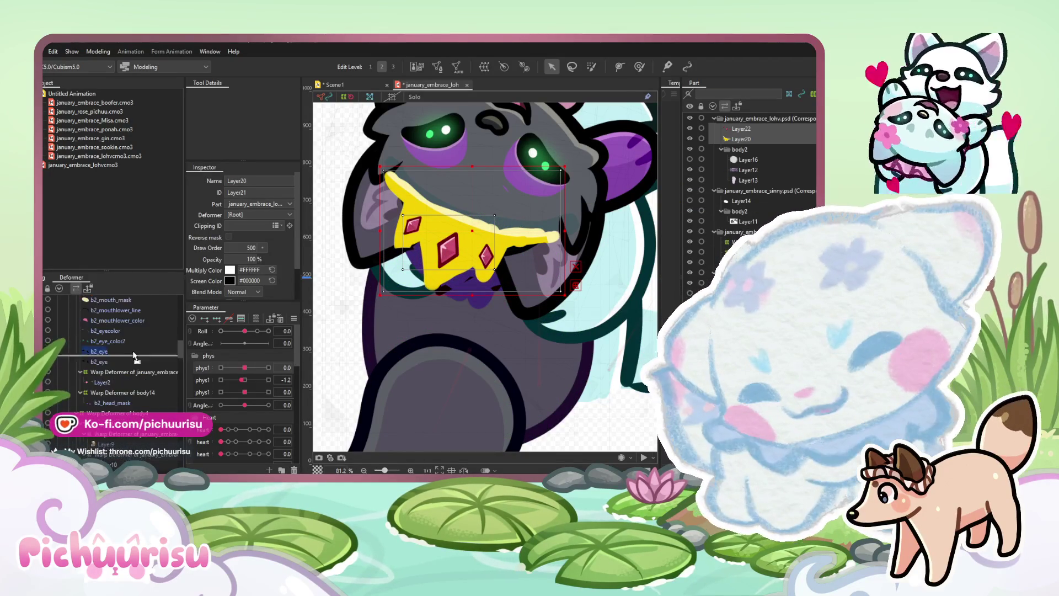
scroll(141, 358, up, 10)
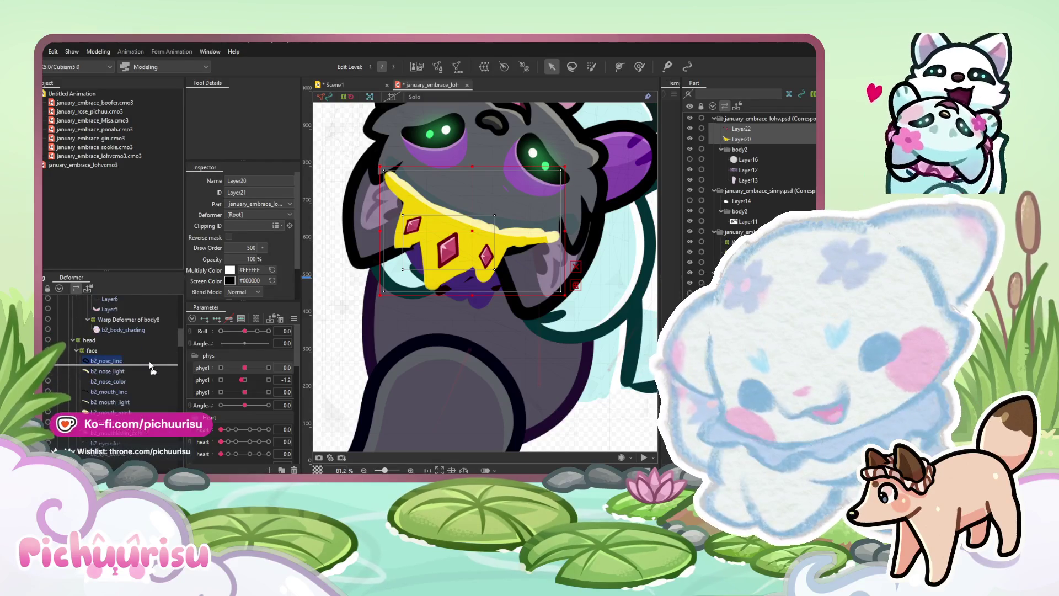
scroll(140, 364, up, 10)
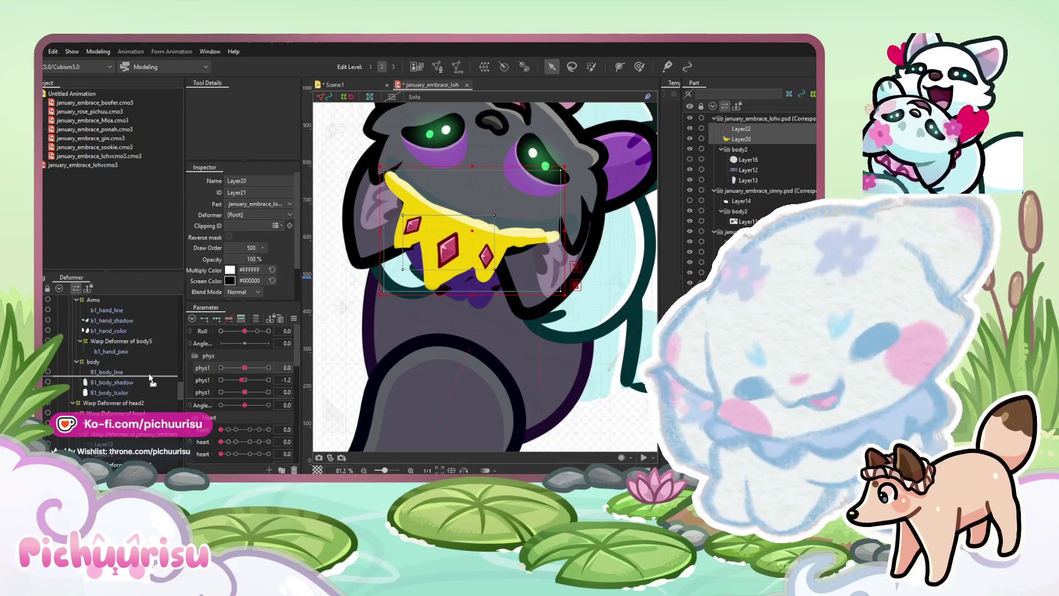
scroll(149, 397, up, 10)
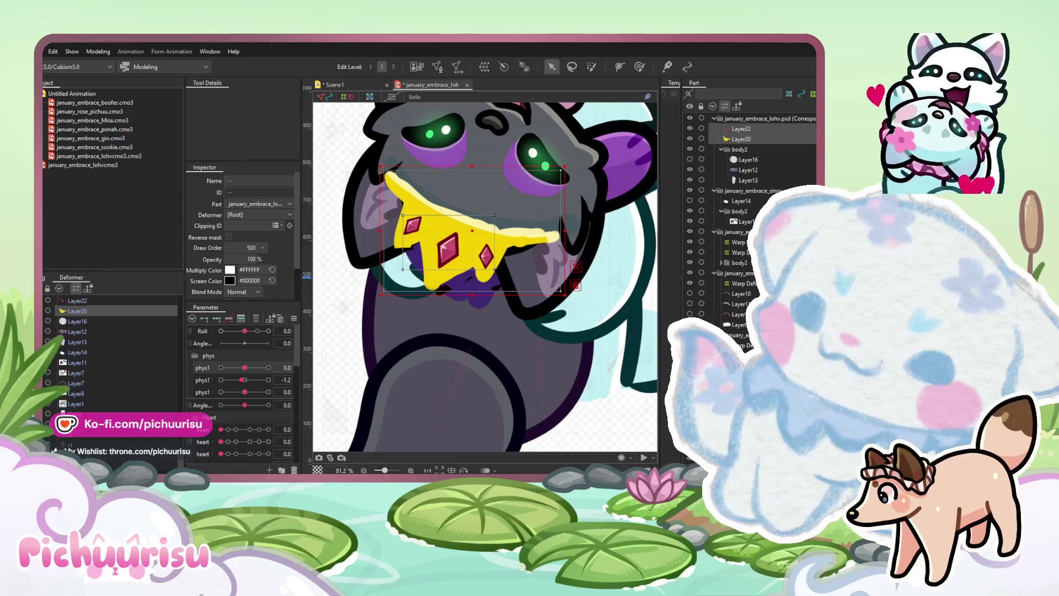
scroll(381, 244, down, 5)
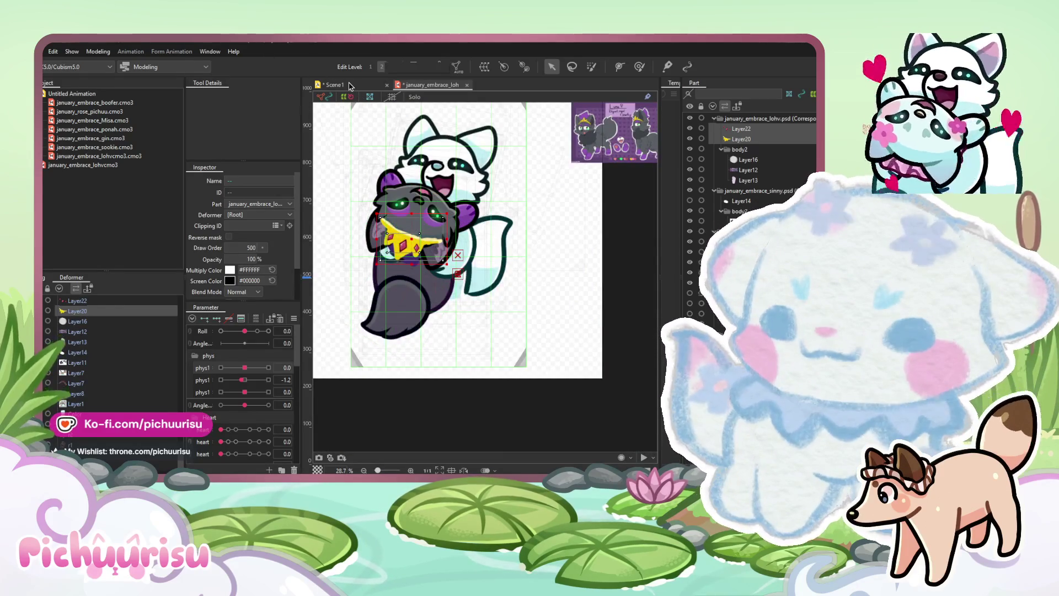
Preview Scene1 in Animation mode, return to Modeling, then browse the File menu
click(349, 86)
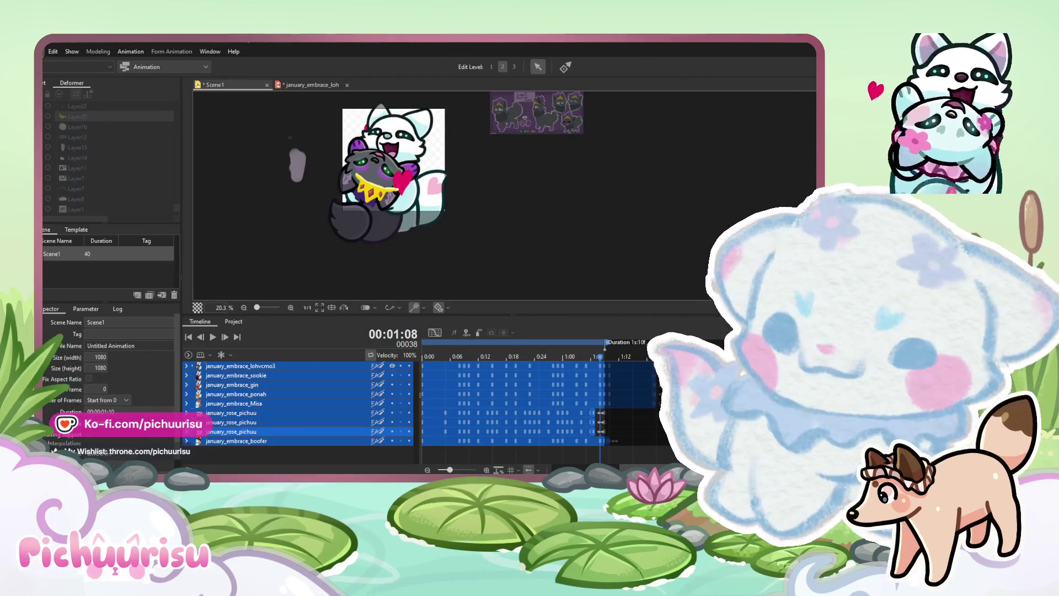
click(312, 84)
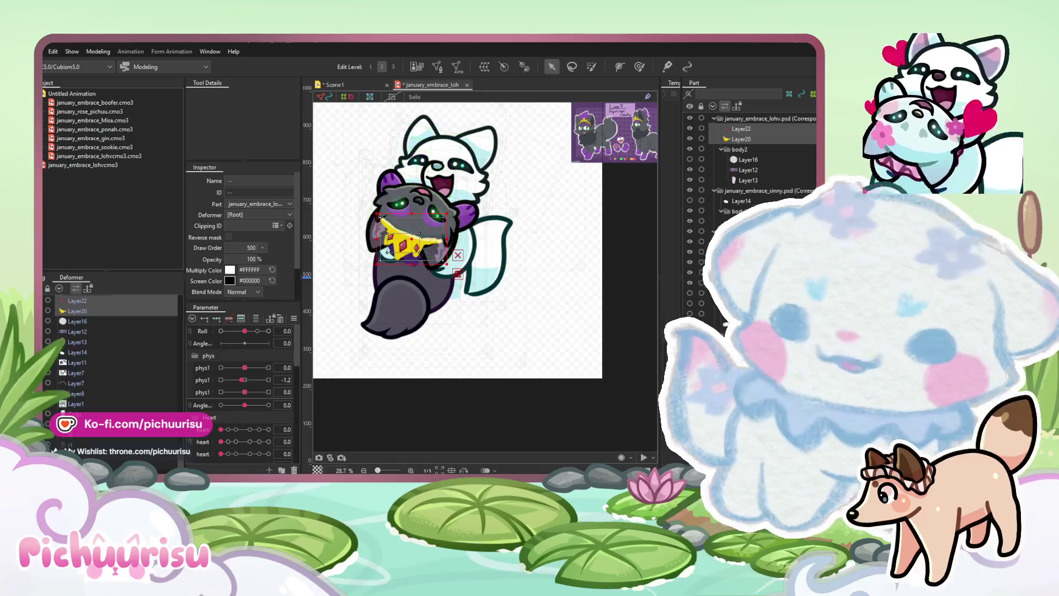
click(45, 51)
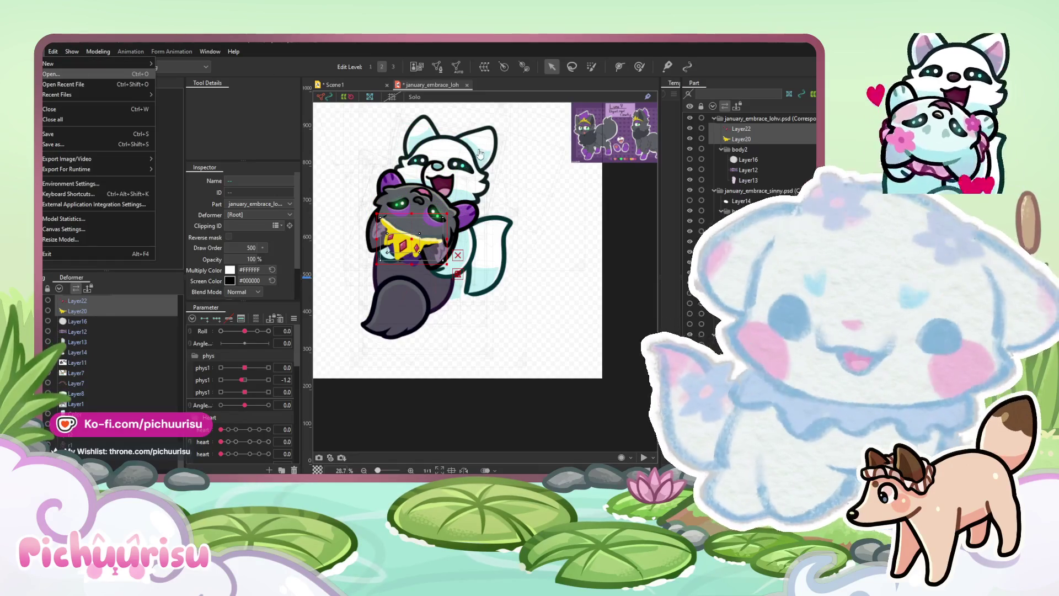
click(483, 152)
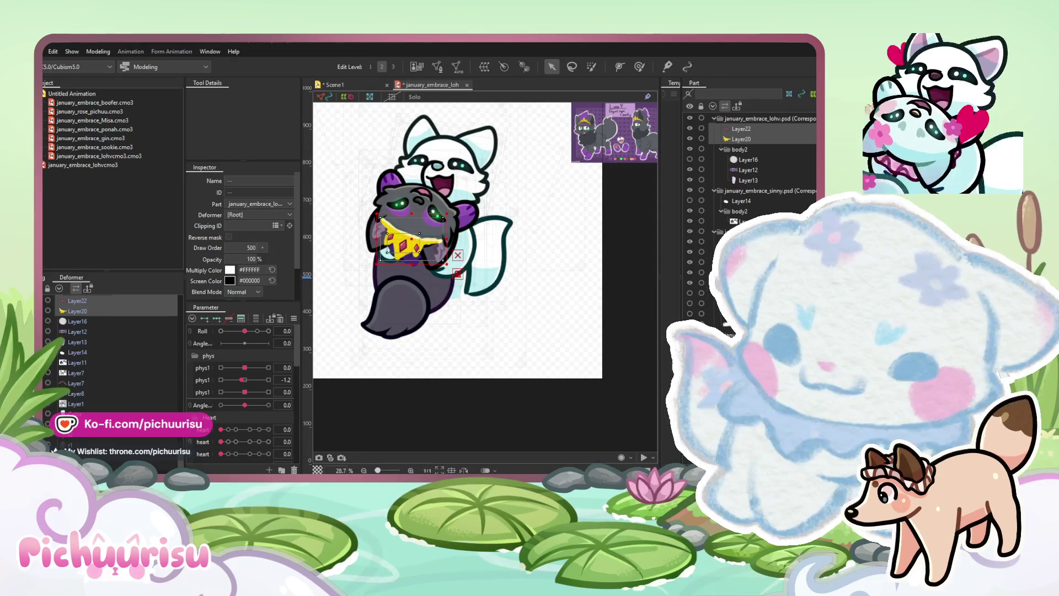
scroll(751, 220, down, 3)
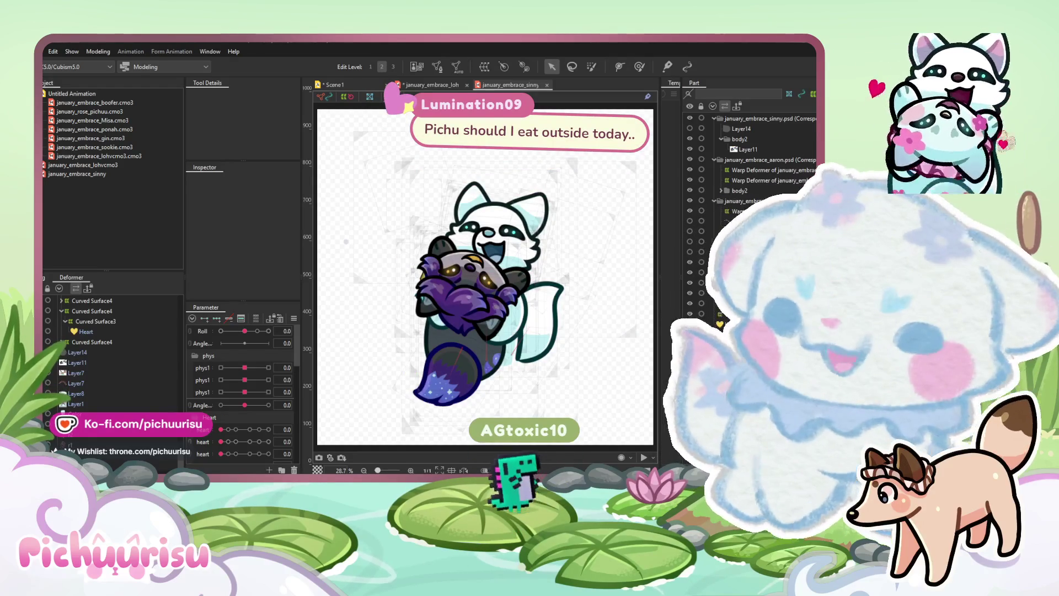
Select the new model's tail mesh and Curved Surface4, hiding the guides with T
click(447, 375)
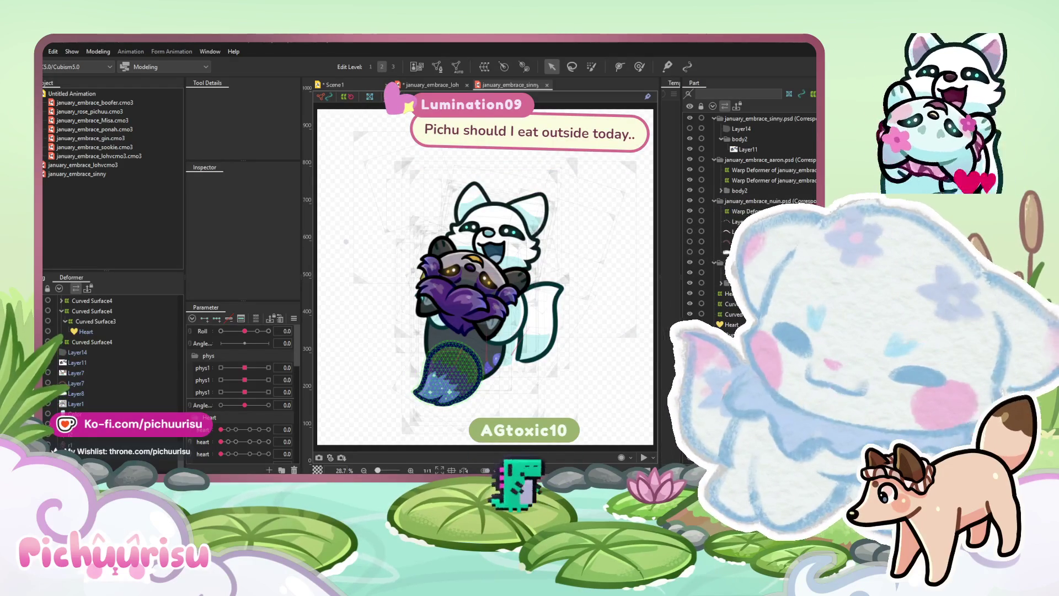
click(447, 381)
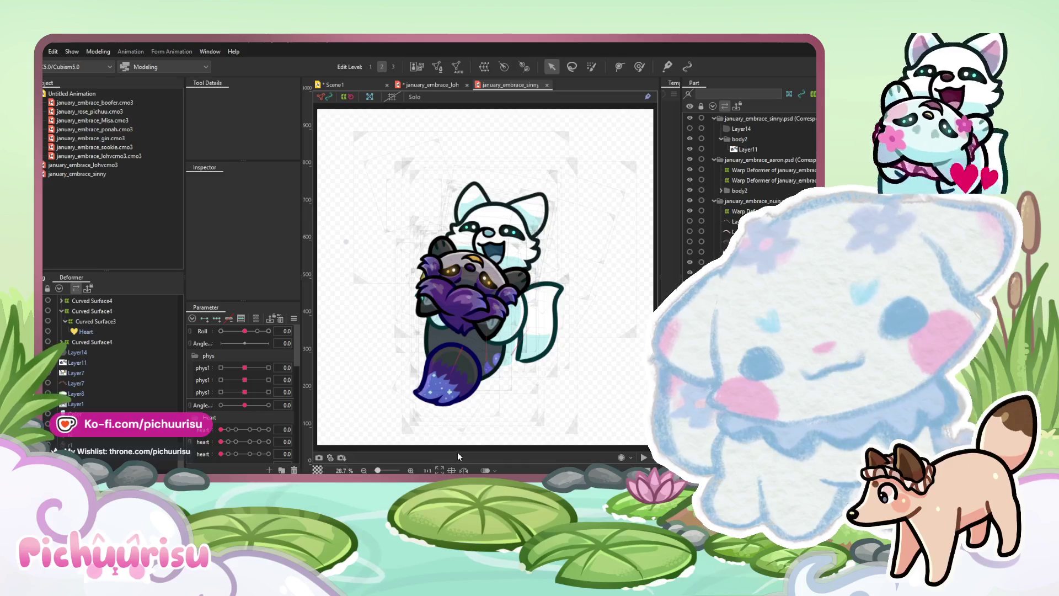
key(t)
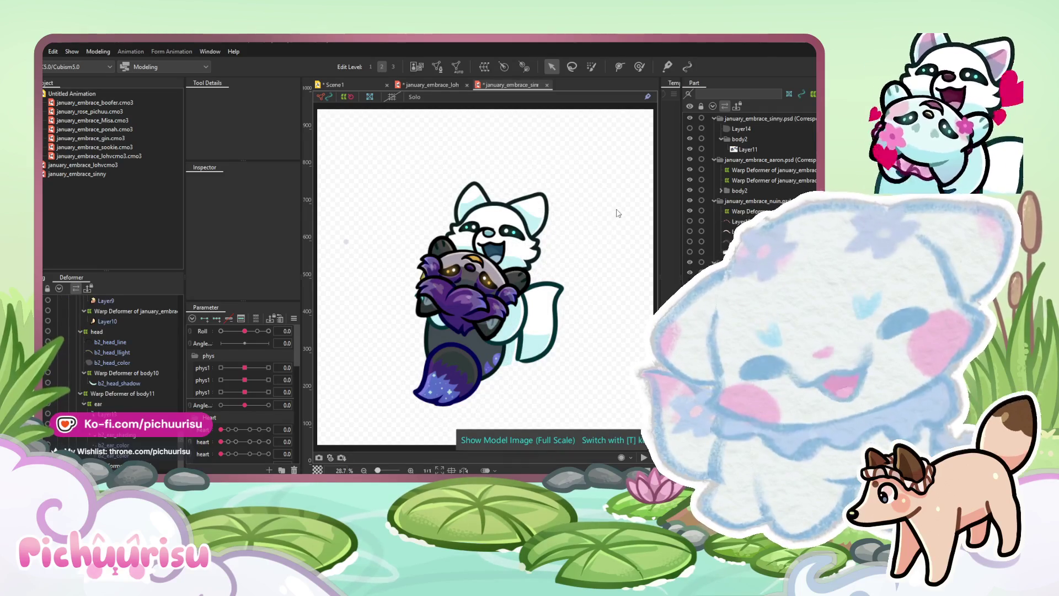
click(616, 208)
Switch to the Scene1 timeline and select the january_embrace_lohvcmo3 track
click(336, 84)
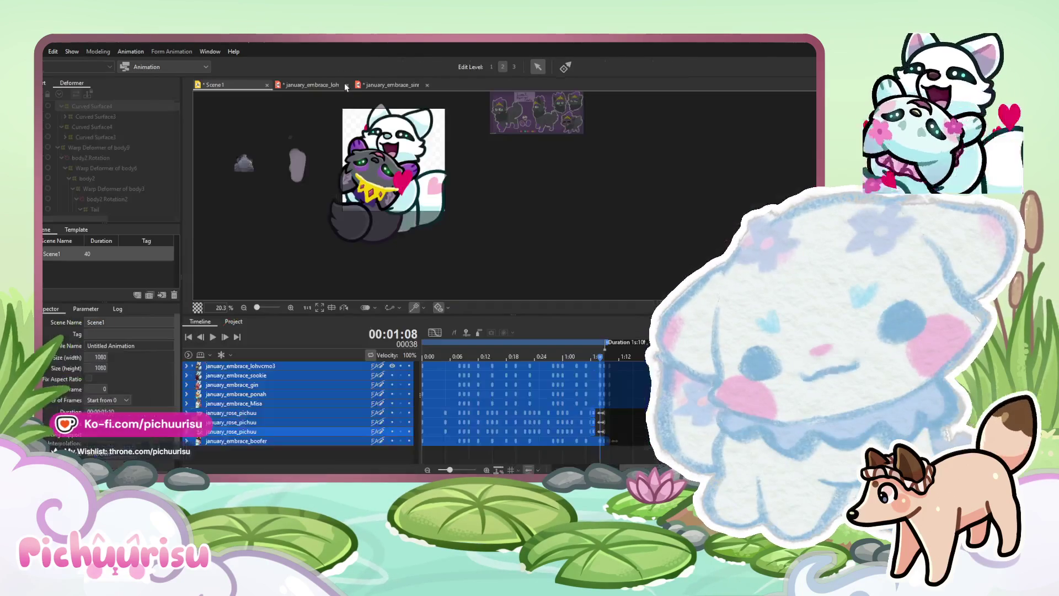
scroll(439, 200, down, 3)
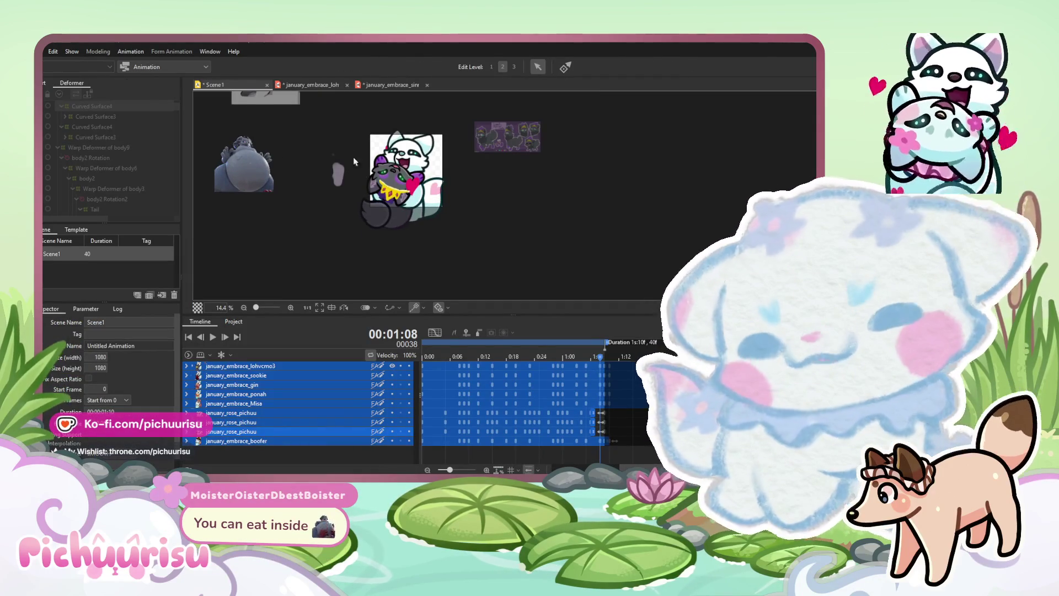
click(386, 367)
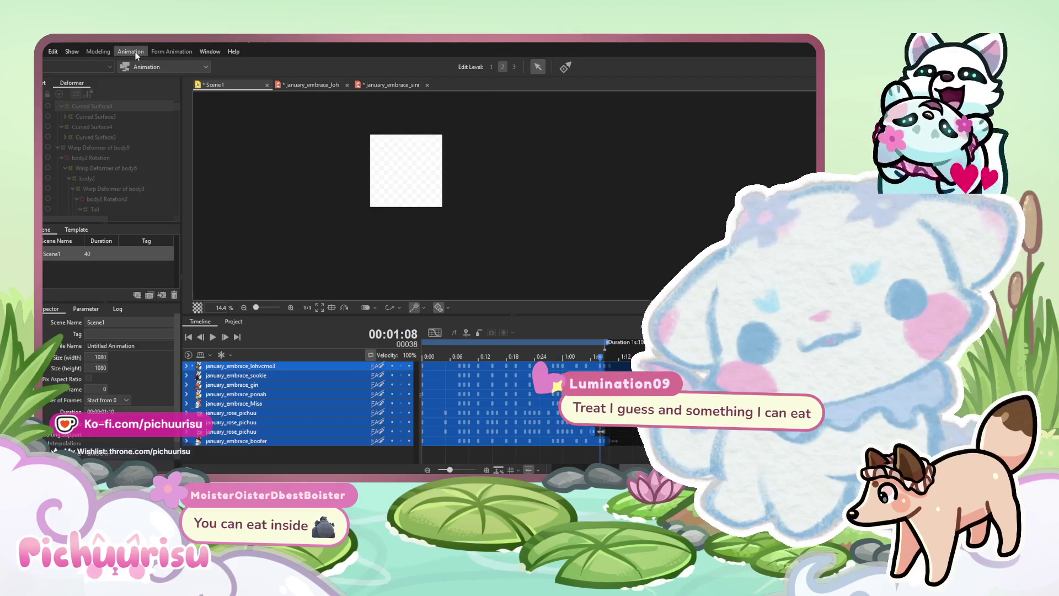
click(138, 67)
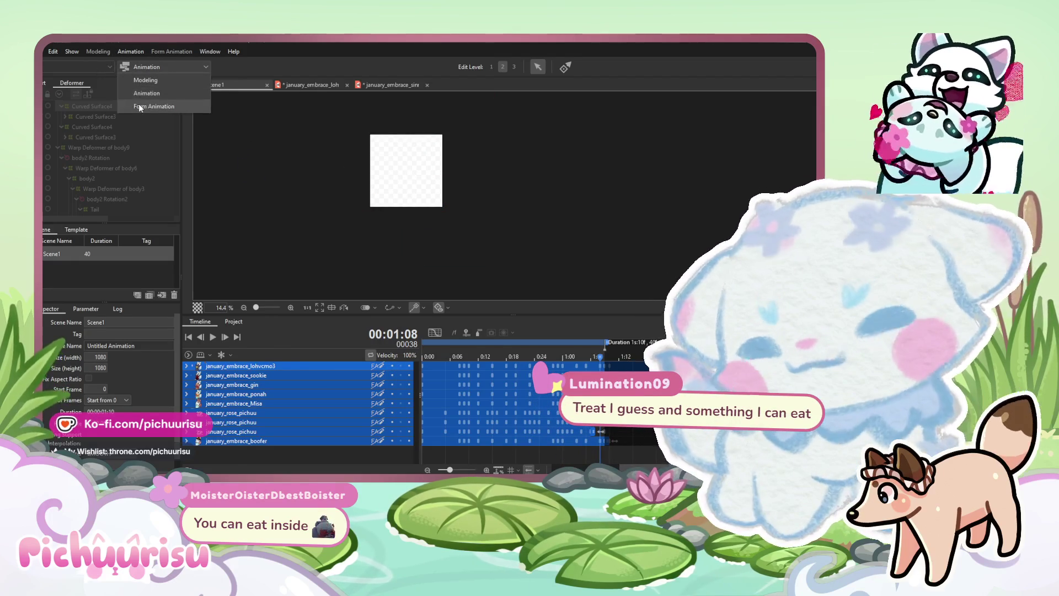
In Form Animation, drag january_embrace_sinny onto the Scene1 timeline and rewind to frame 0
click(139, 107)
click(86, 174)
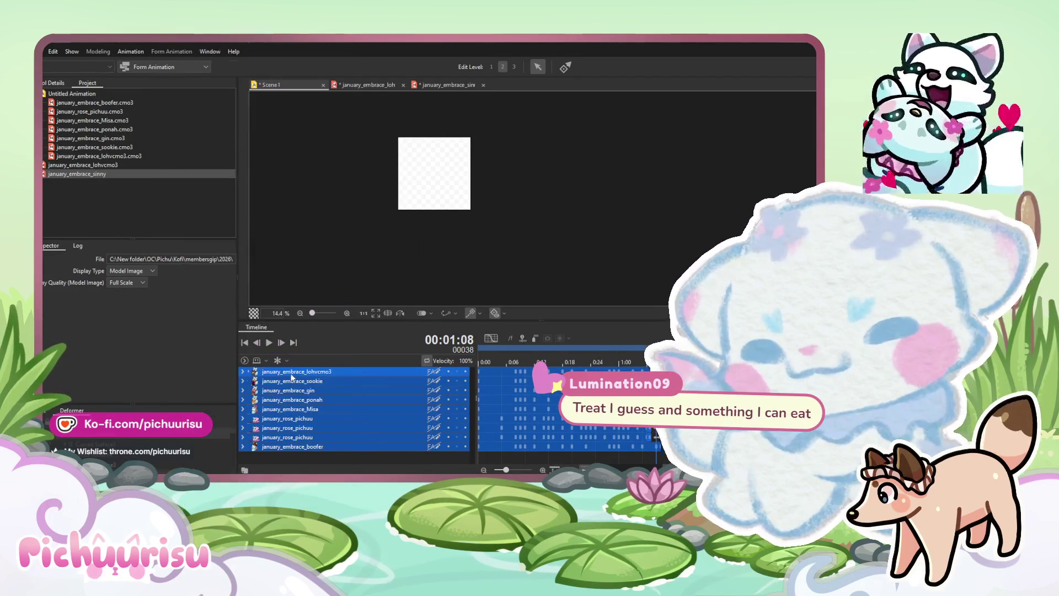
drag(77, 173, 434, 173)
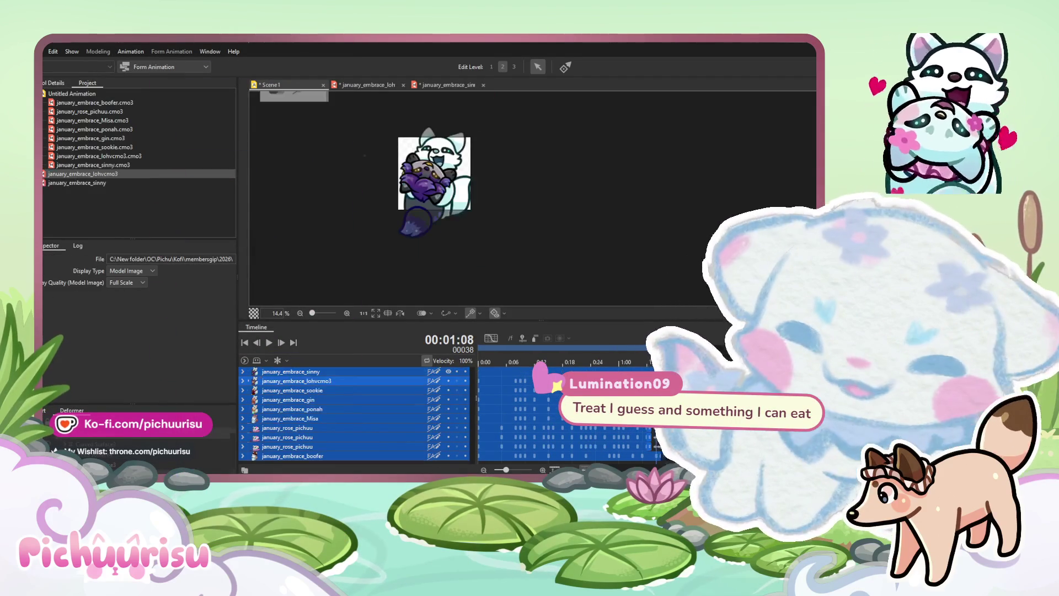
click(479, 385)
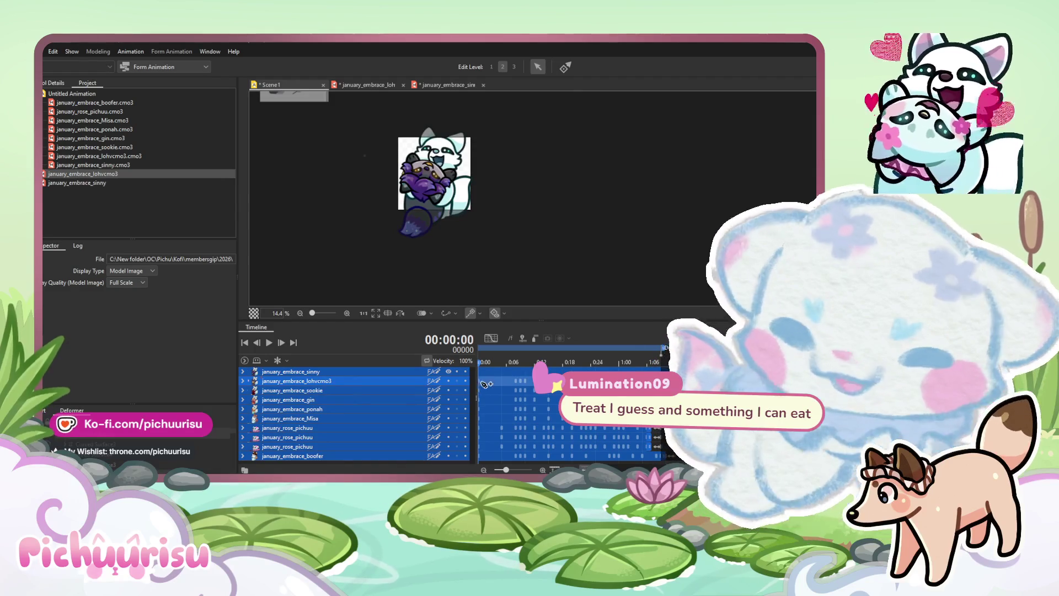
click(484, 374)
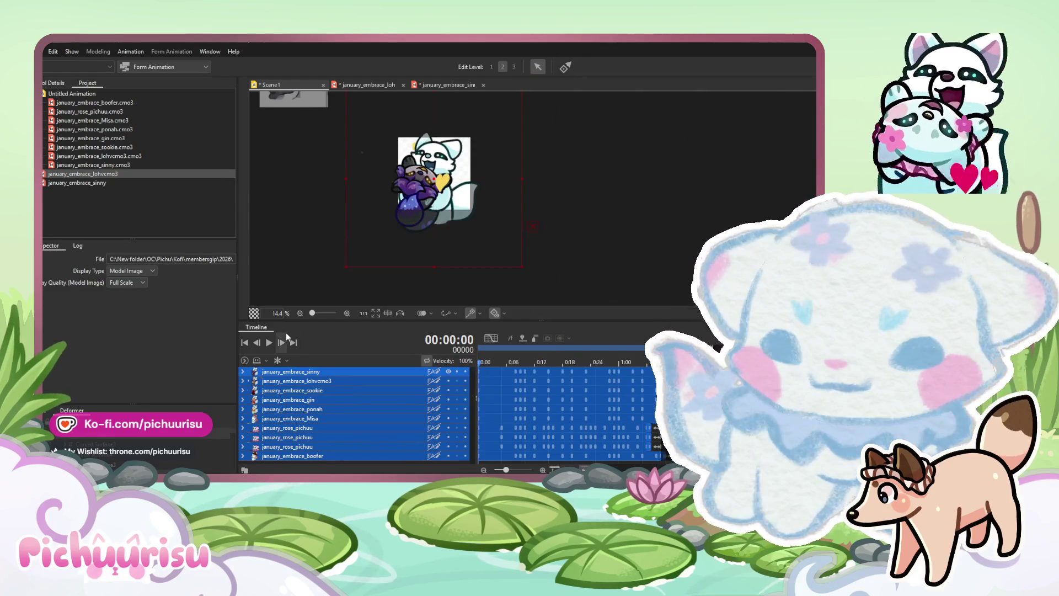
Play Scene1 and zoom the canvas in and out to watch the looping hug
click(269, 342)
scroll(412, 220, down, 3)
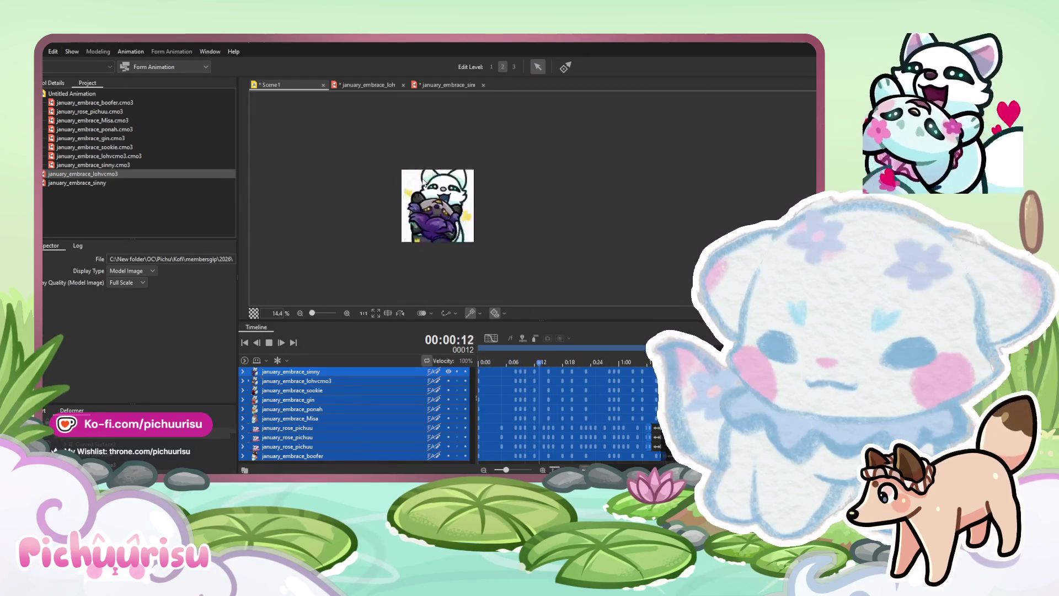
scroll(423, 183, down, 3)
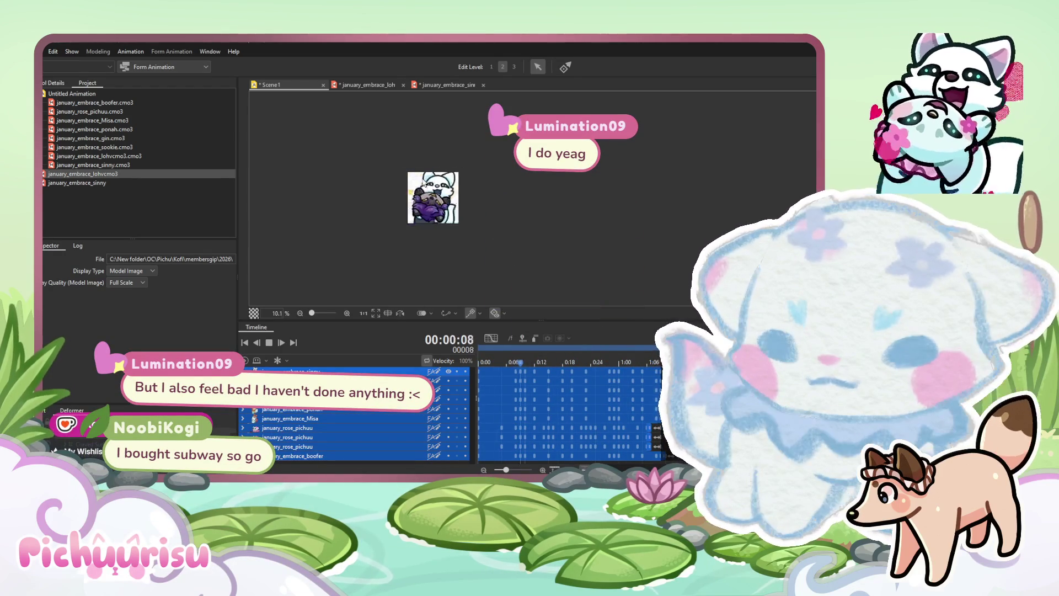
scroll(423, 183, up, 3)
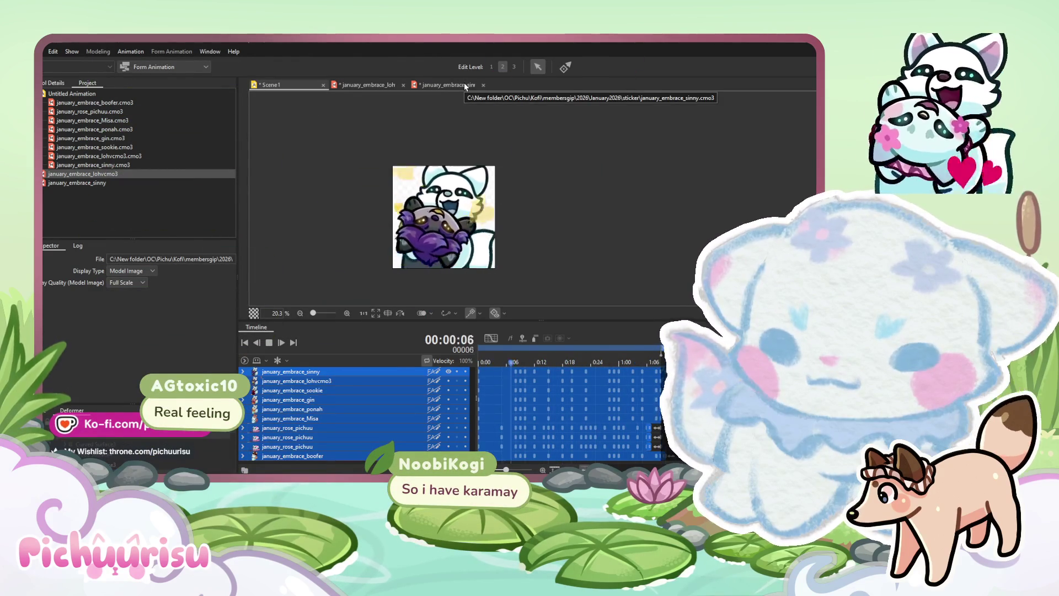
scroll(418, 139, down, 2)
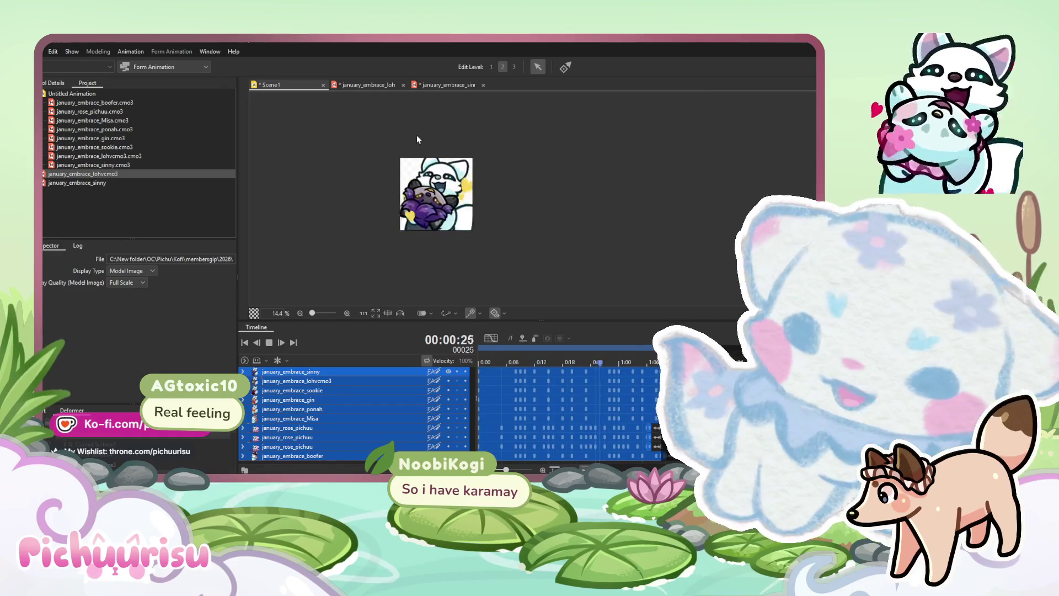
scroll(417, 138, down, 4)
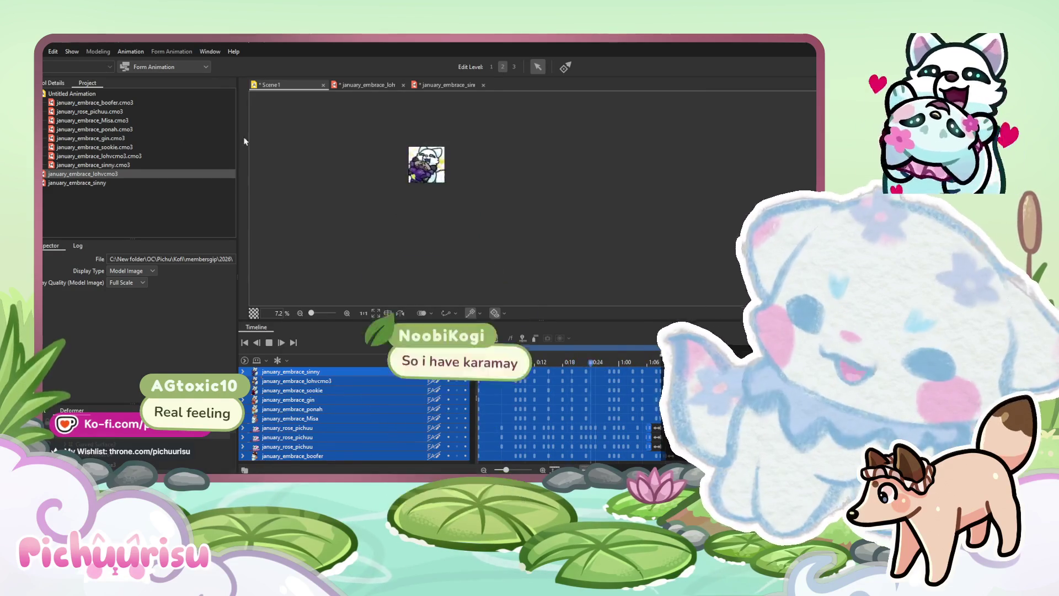
click(39, 51)
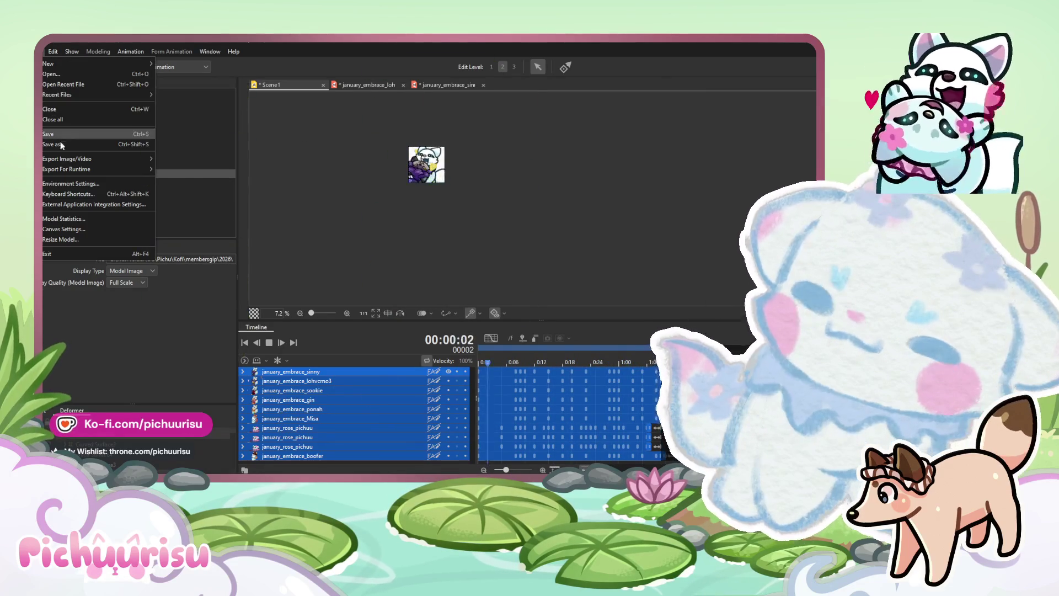
Save the scene, select all timeline tracks, and open the january_embrace_sinny tab in Modeling
click(189, 164)
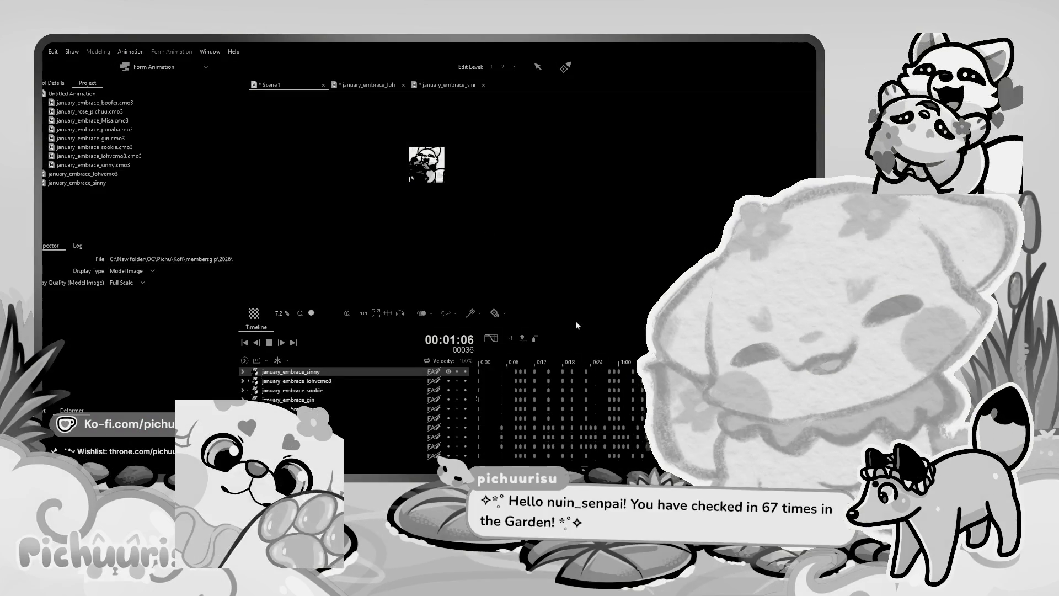
key(ctrl+a)
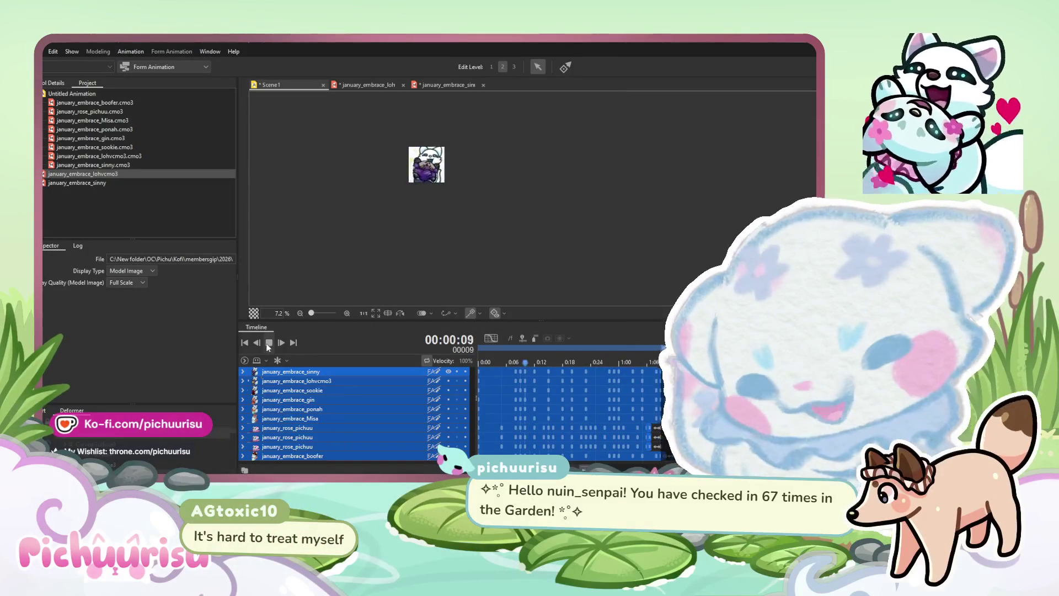
click(433, 83)
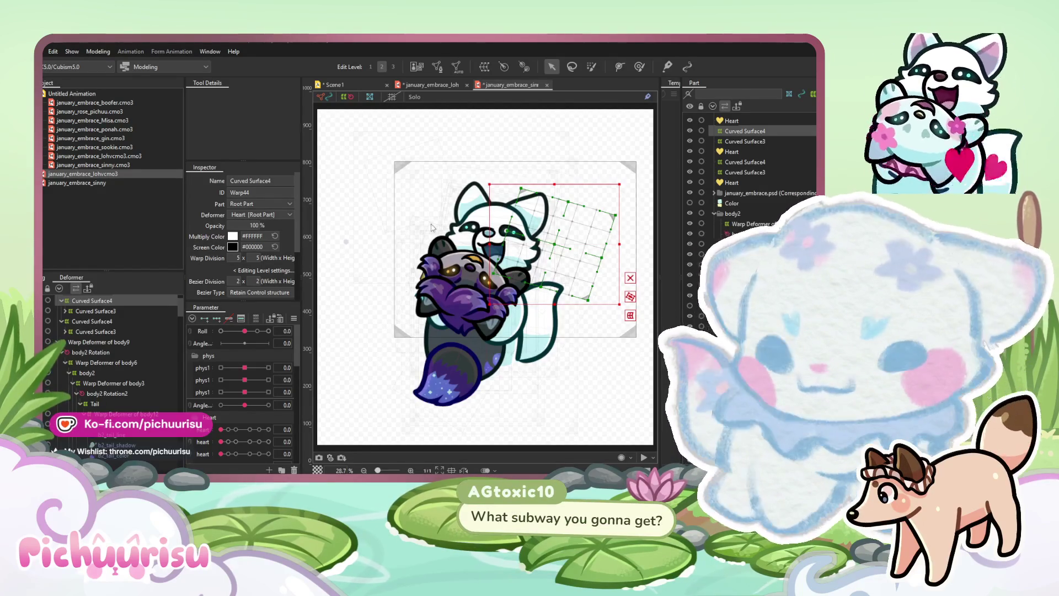
Toggle the model image with T, click it and the empty canvas, then return to Scene1 zoomed in
key(t)
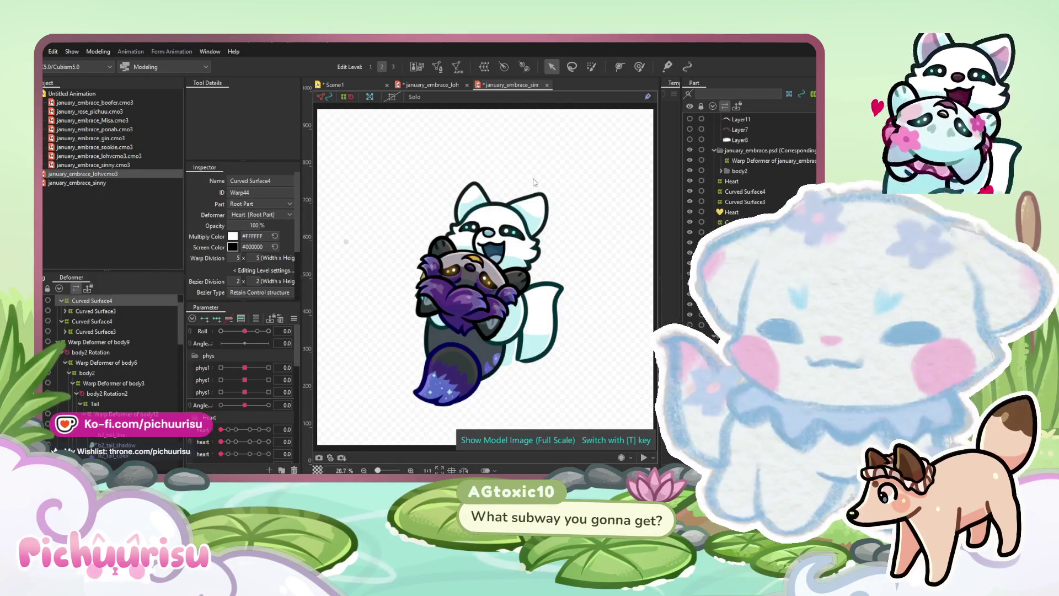
click(508, 171)
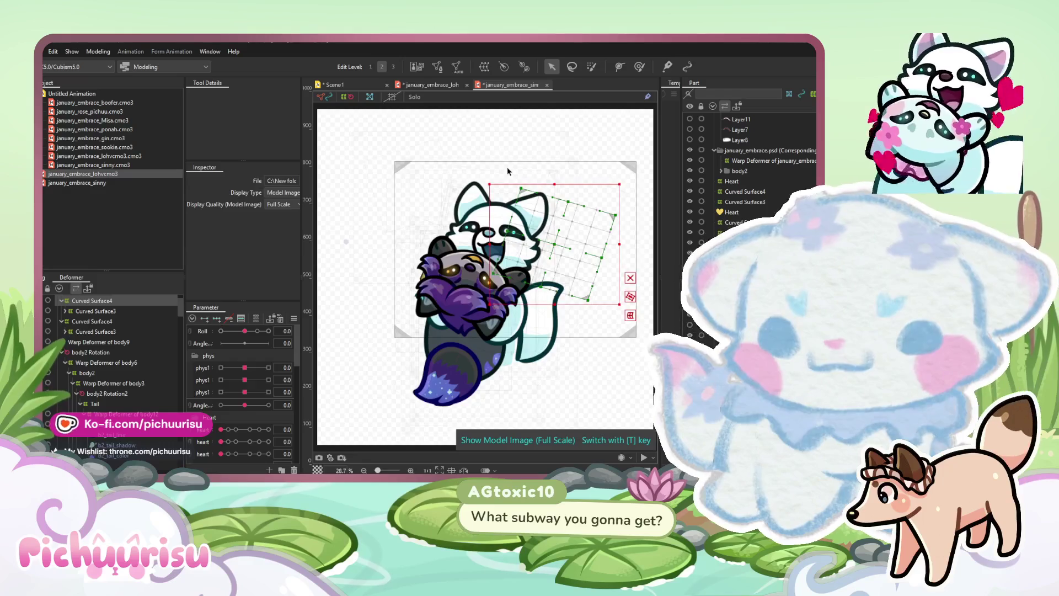
click(372, 128)
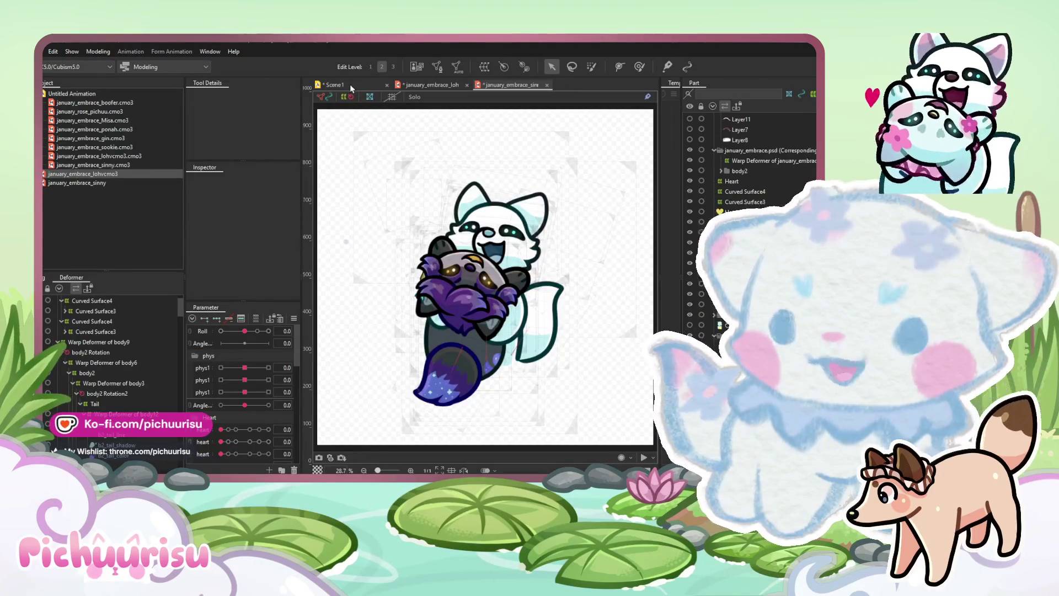
click(351, 87)
scroll(306, 154, up, 8)
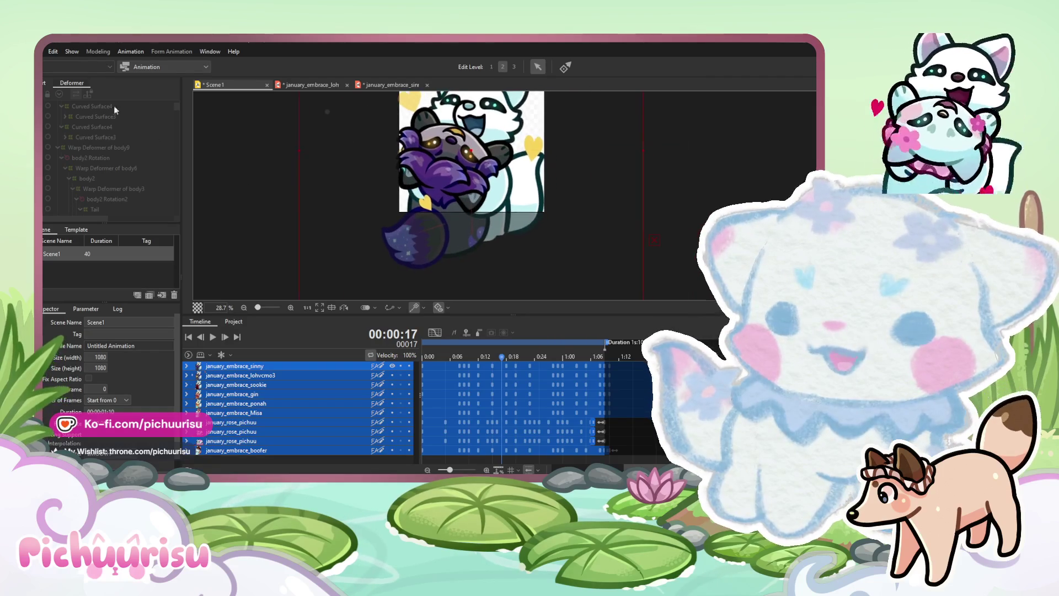
Review the Export For Runtime options without exporting, then return to the january_embrace_sinny model
click(44, 51)
mouse_move(127, 169)
click(169, 170)
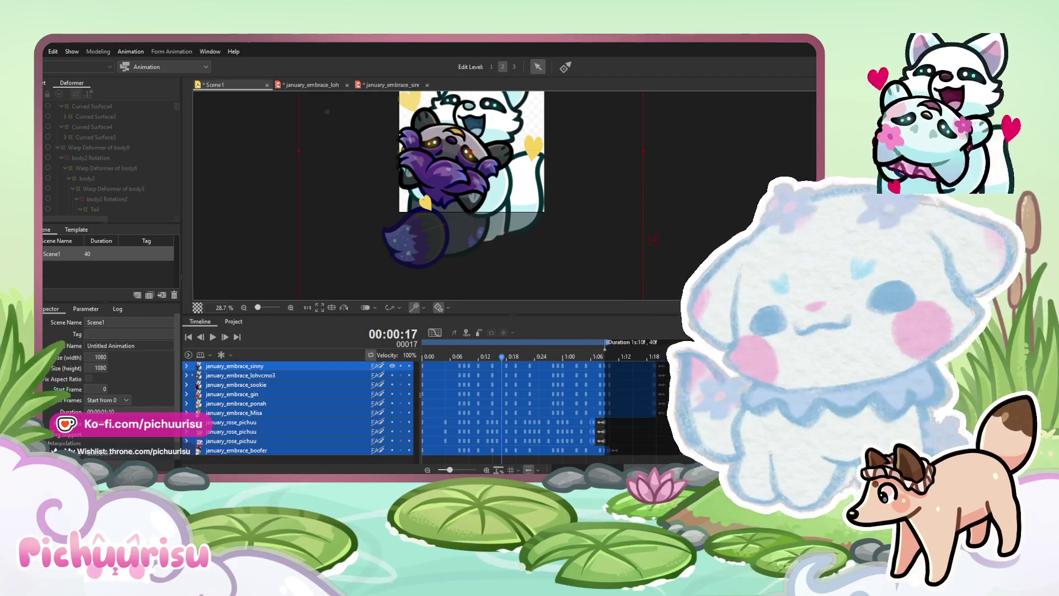
click(405, 85)
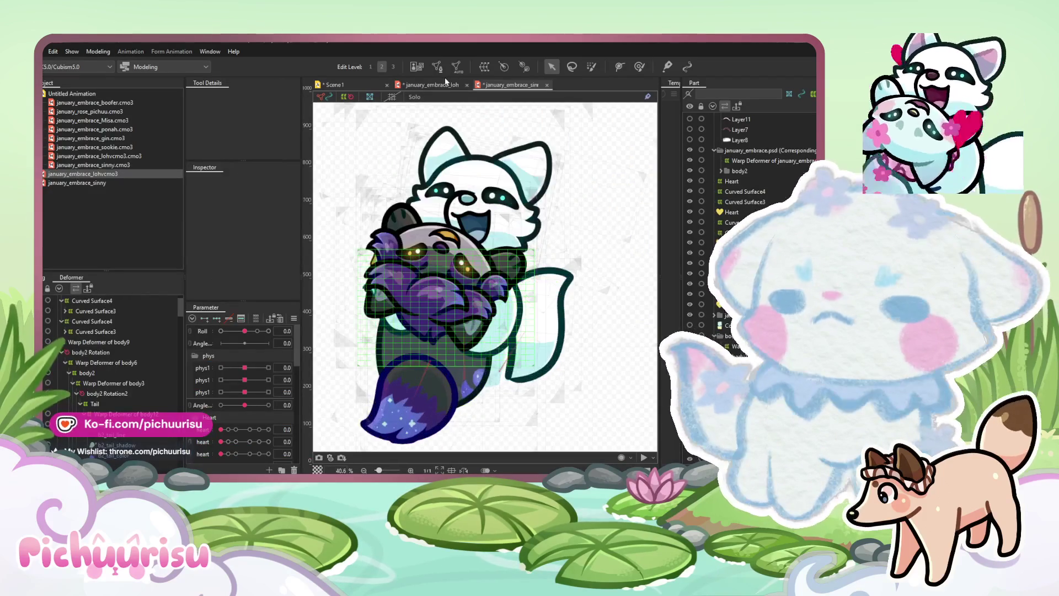
Switch to the raccoon's january_embrace_loh hug model and check its model image settings
click(442, 84)
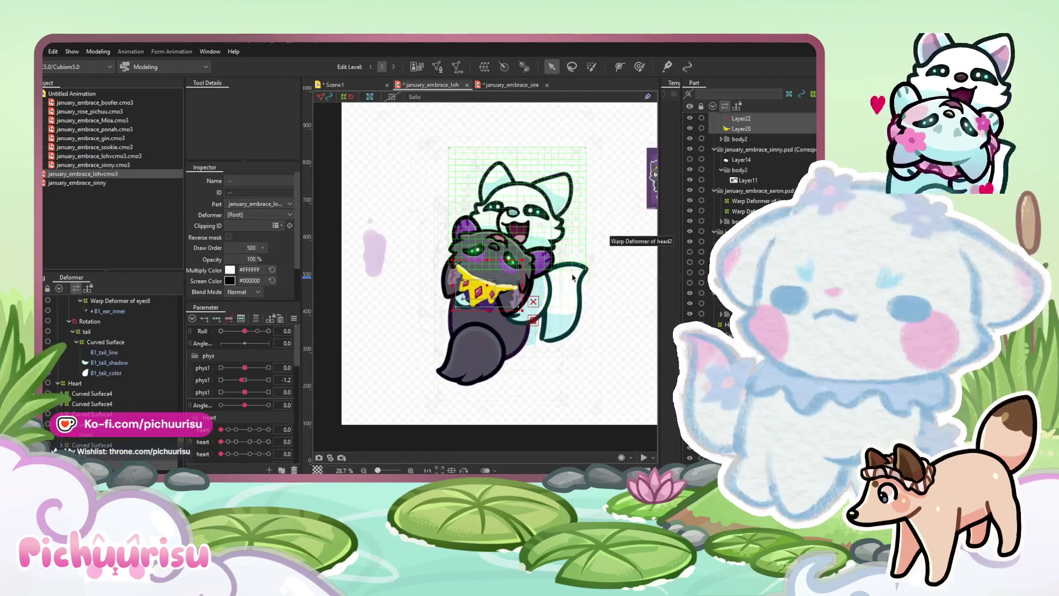
scroll(572, 278, up, 2)
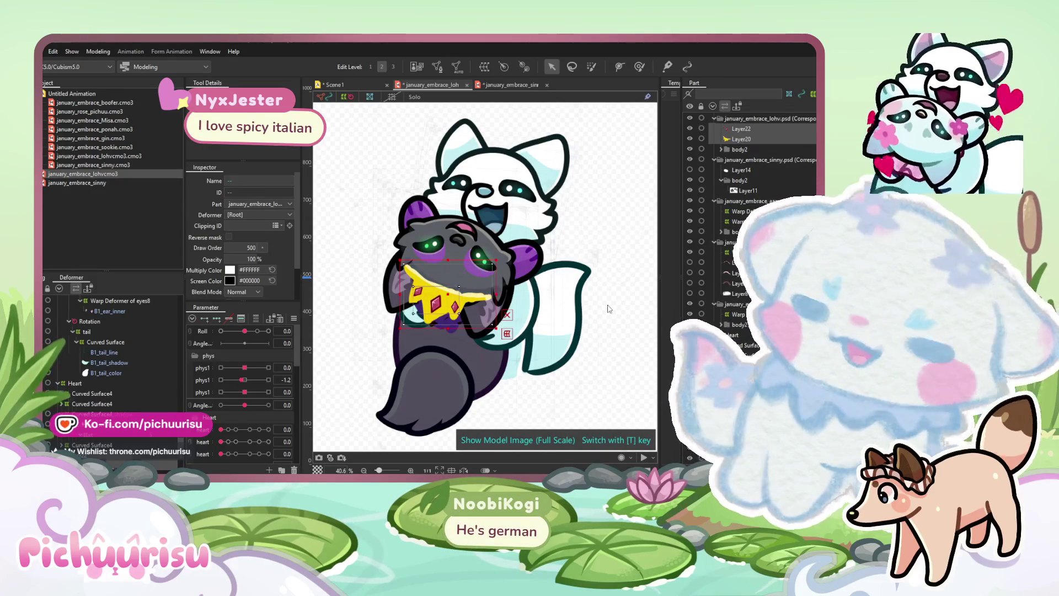
click(601, 312)
scroll(110, 399, up, 4)
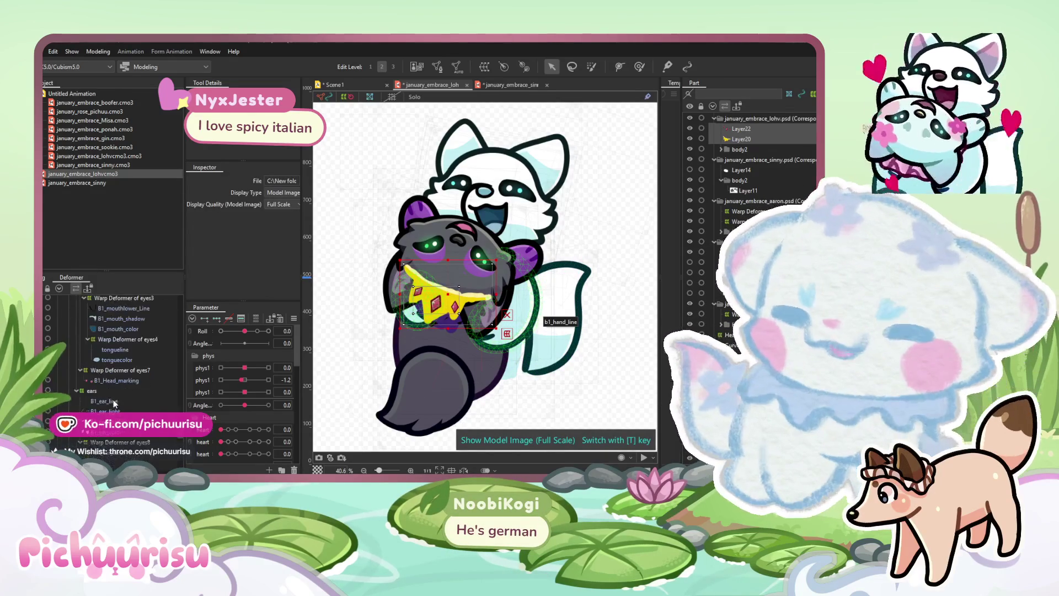
scroll(113, 399, down, 5)
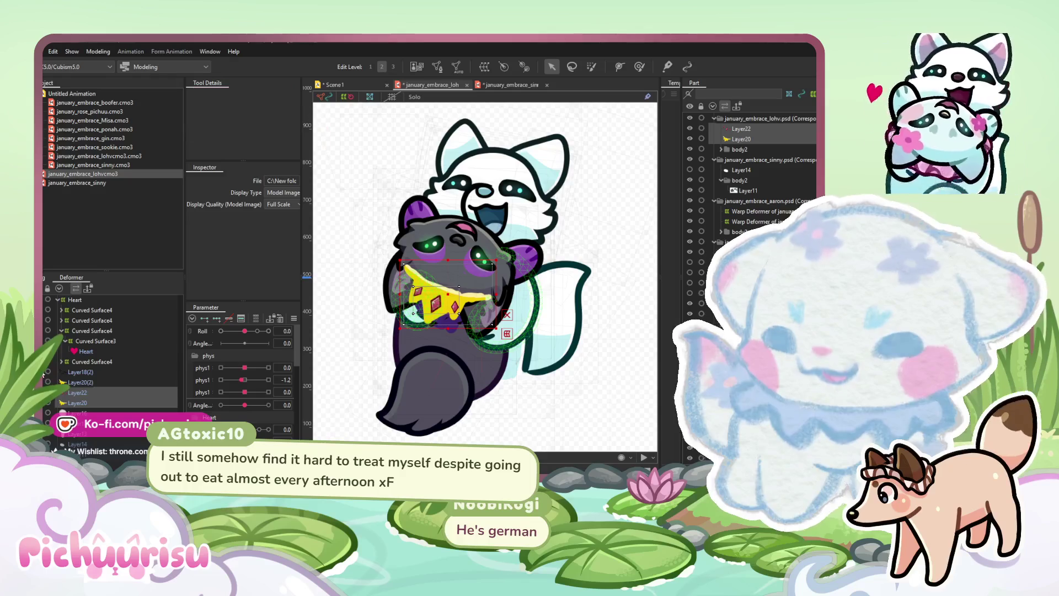
Select crown layers Layer22, Layer20 and Layer18(2) and drag them to the canvas's upper-left
click(49, 393)
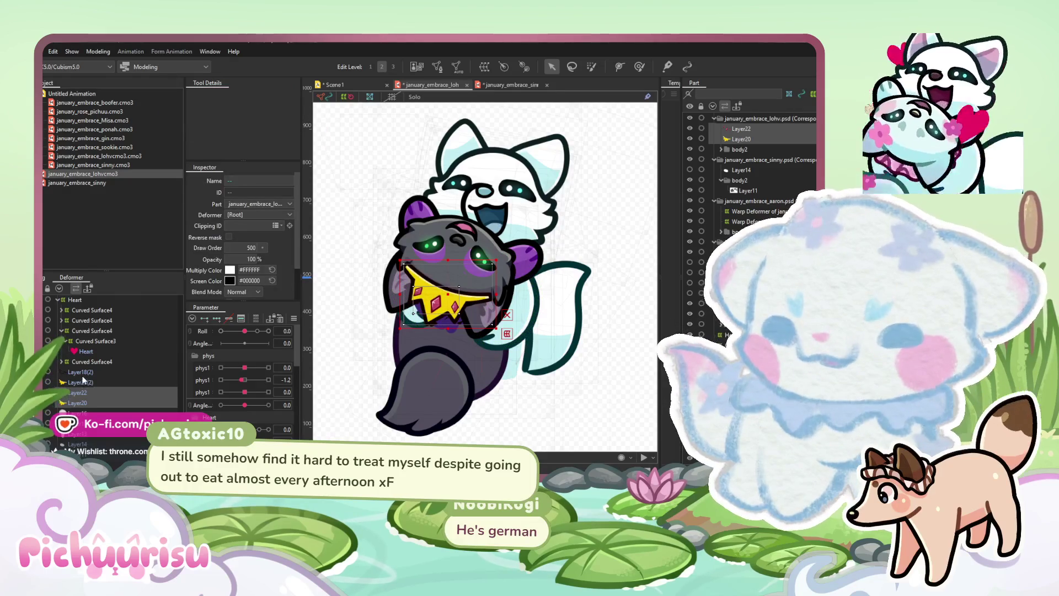
ctrl+click(84, 373)
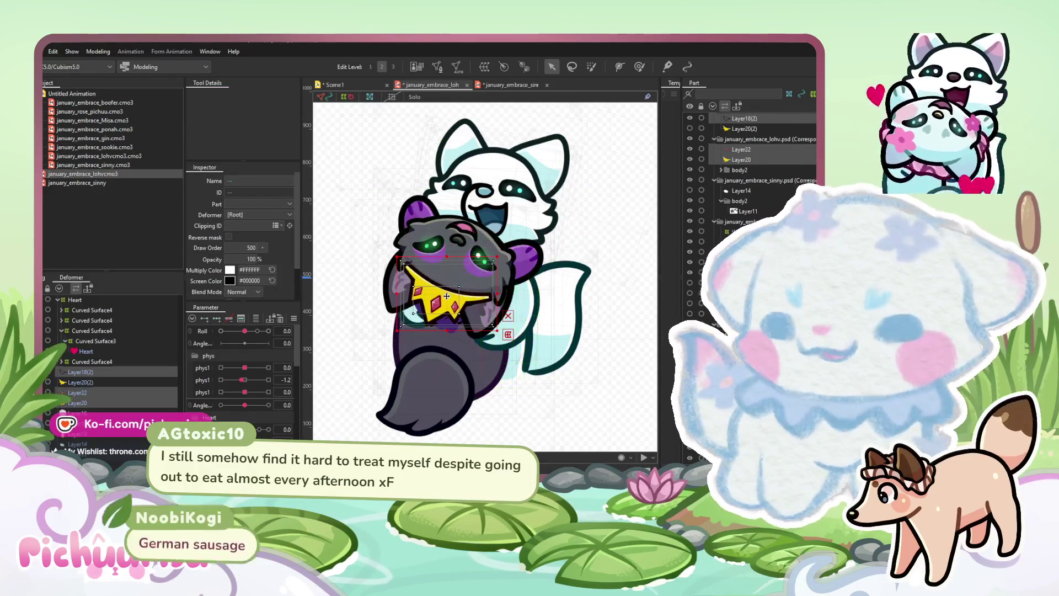
drag(440, 296, 349, 161)
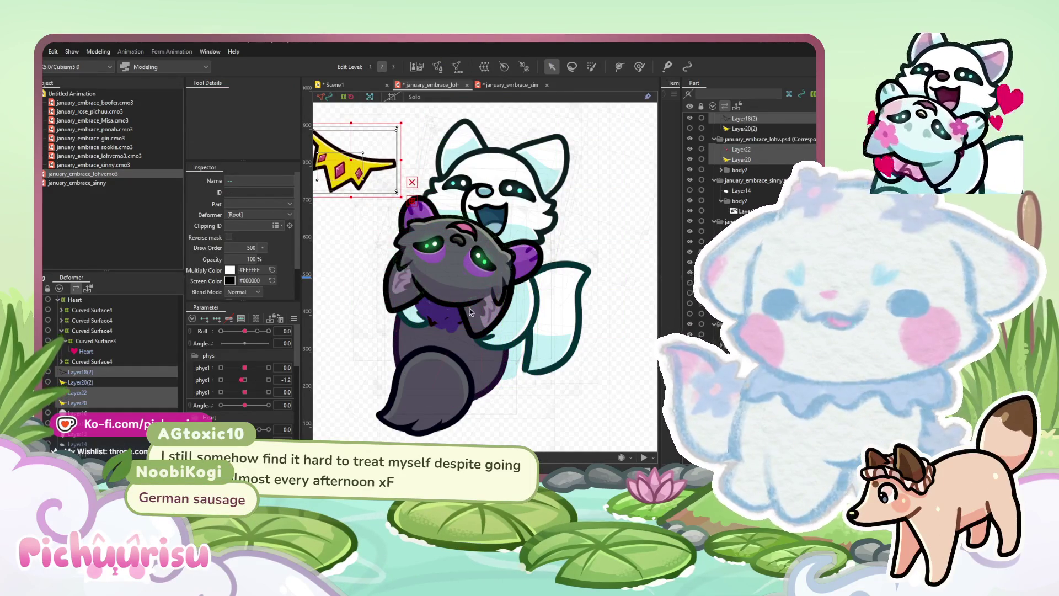
scroll(469, 308, up, 3)
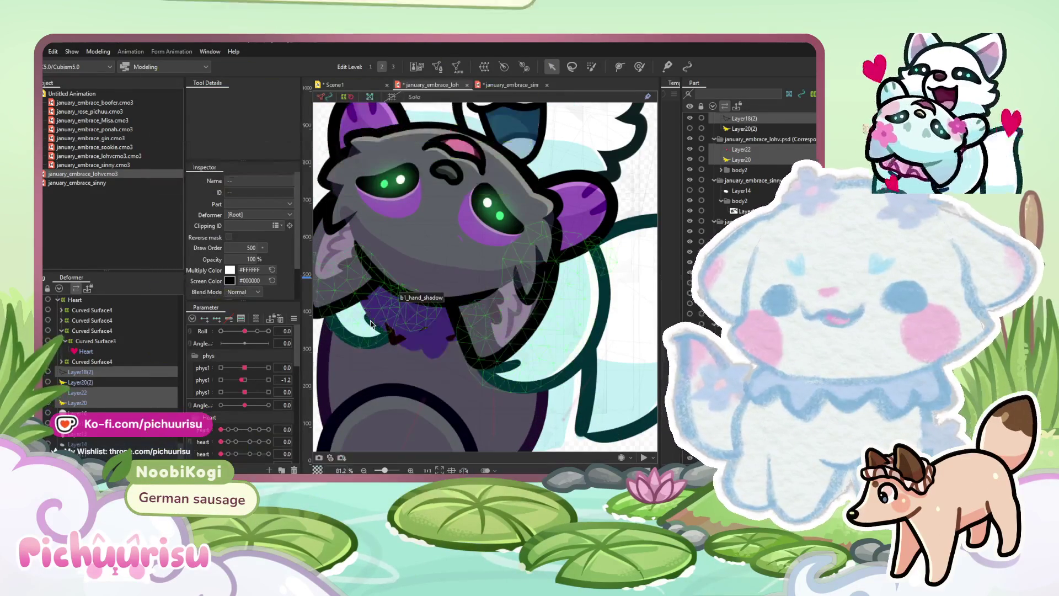
drag(411, 316, 430, 316)
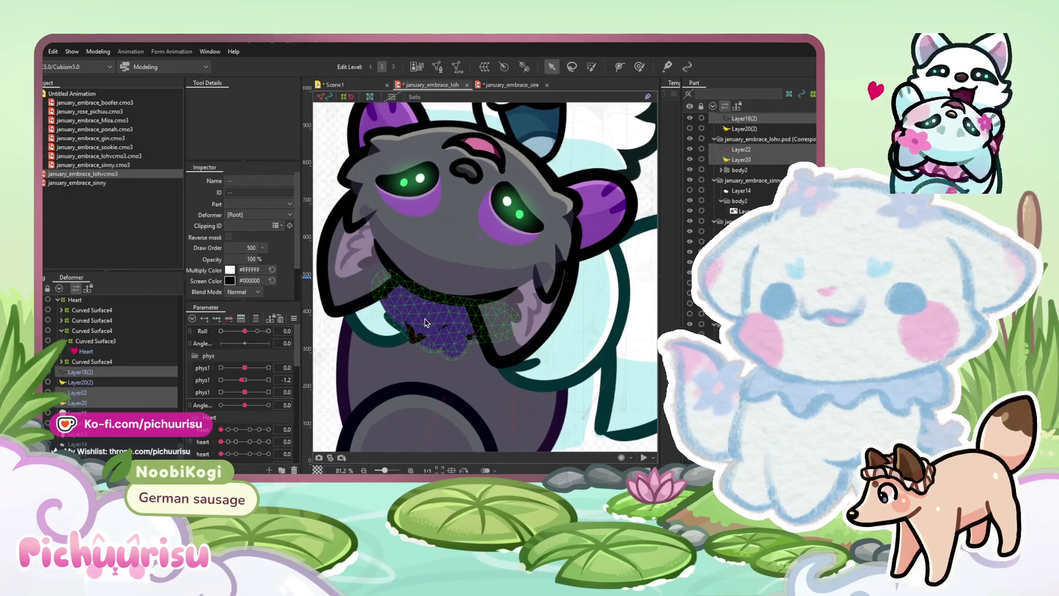
click(420, 329)
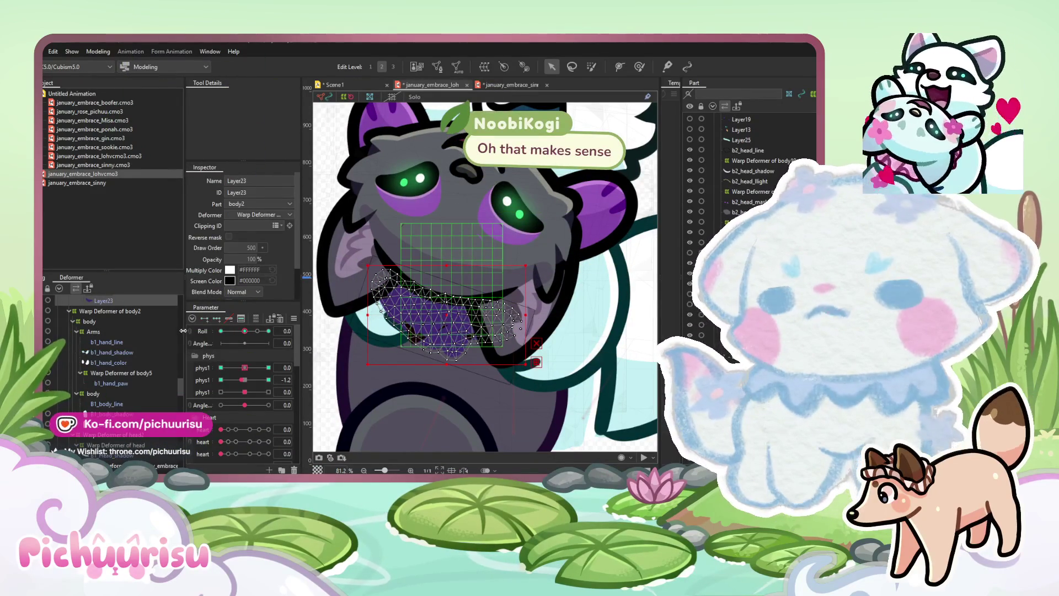
scroll(110, 358, down, 5)
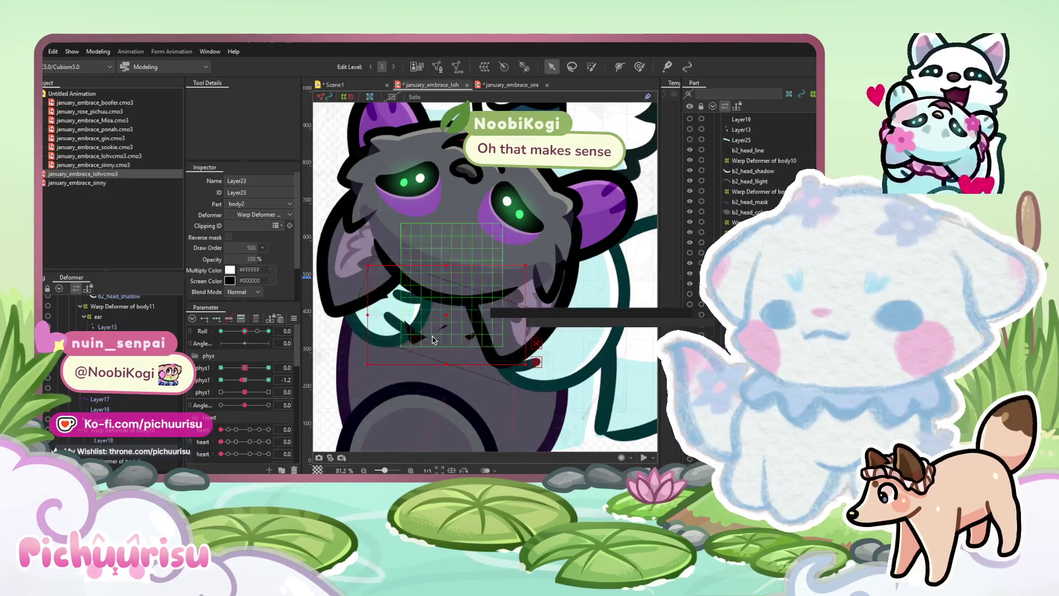
click(161, 437)
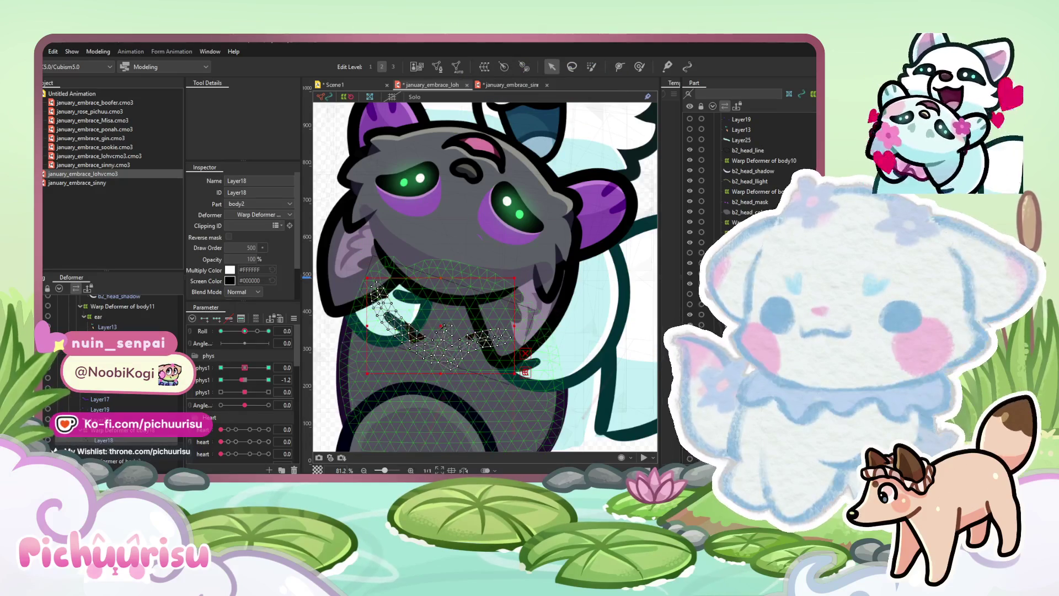
click(100, 409)
scroll(112, 375, down, 5)
scroll(112, 375, down, 5)
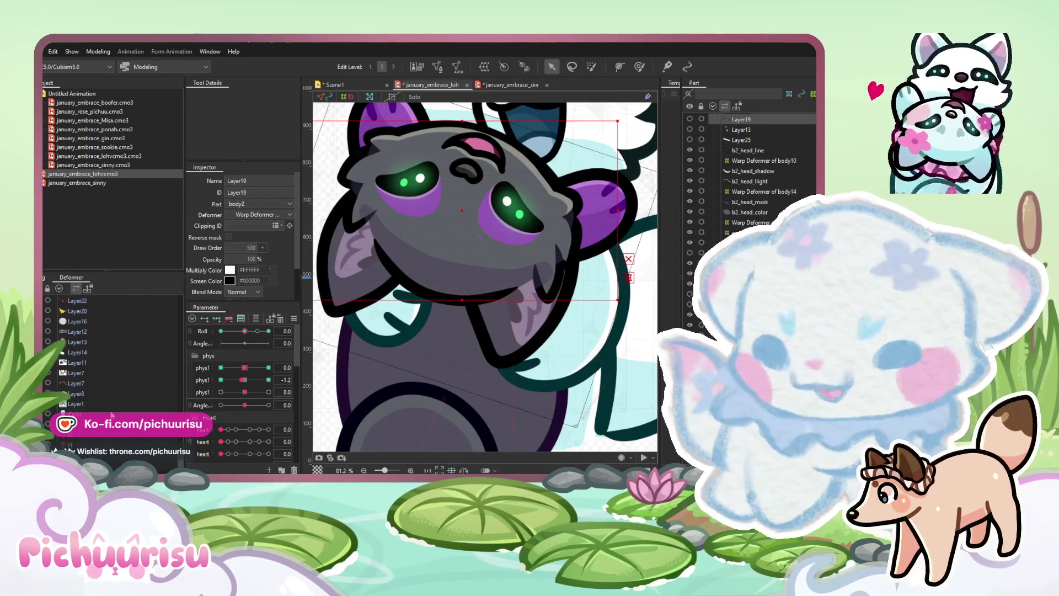
scroll(574, 305, down, 4)
scroll(531, 282, up, 6)
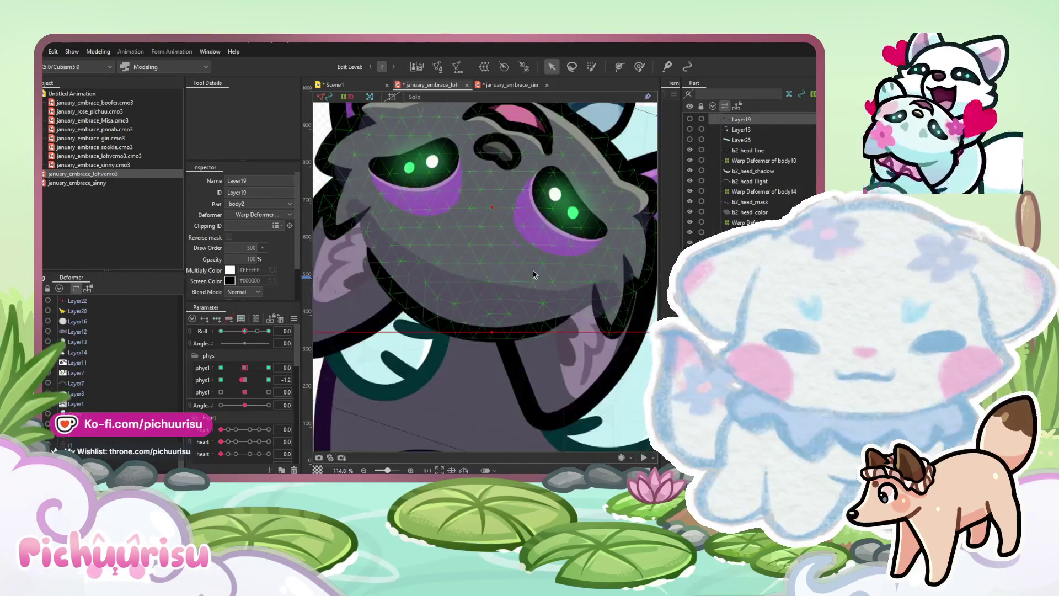
Inspect the b2_head_mask and b2_head_color meshes, leaving b2_head_mask selected
click(463, 160)
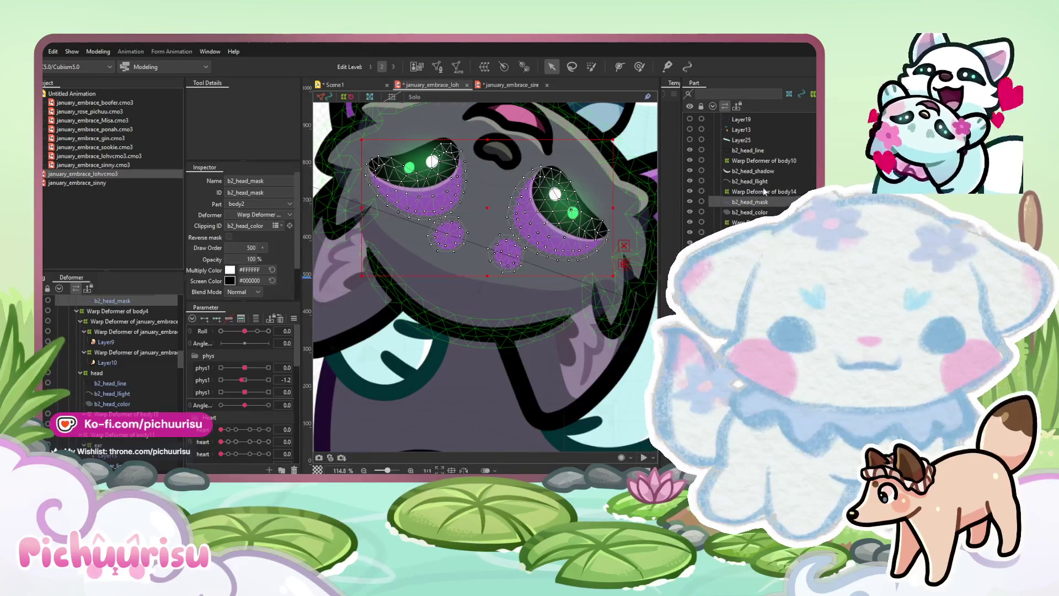
scroll(543, 322, up, 3)
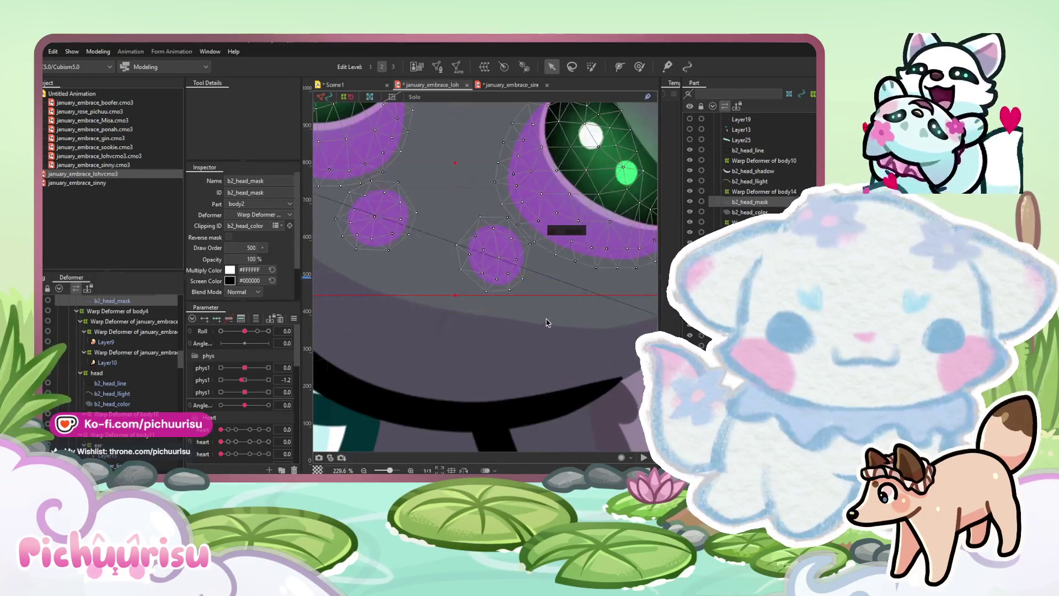
click(543, 323)
scroll(543, 322, down, 3)
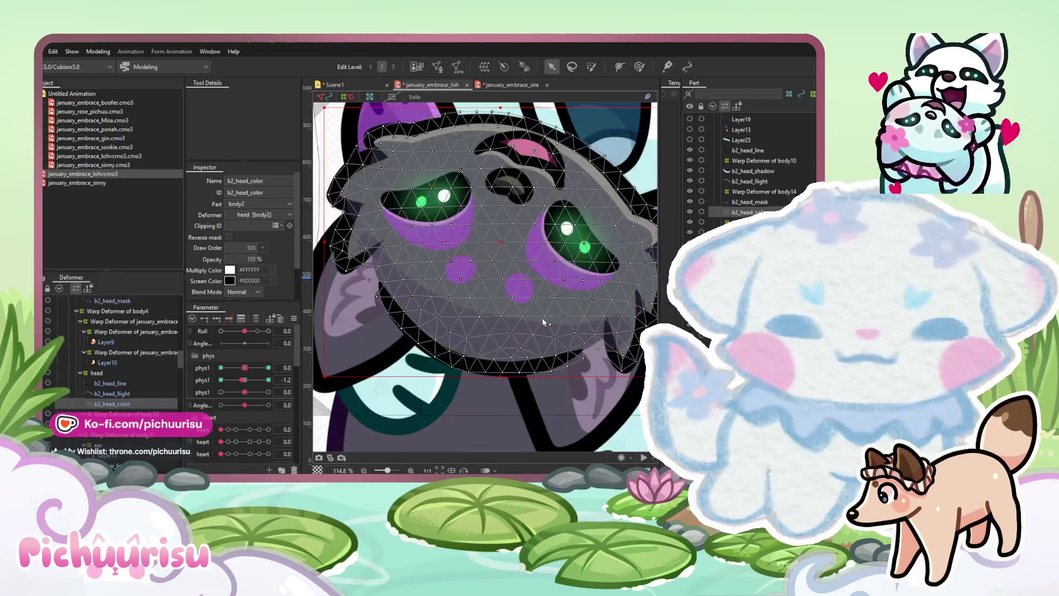
click(456, 244)
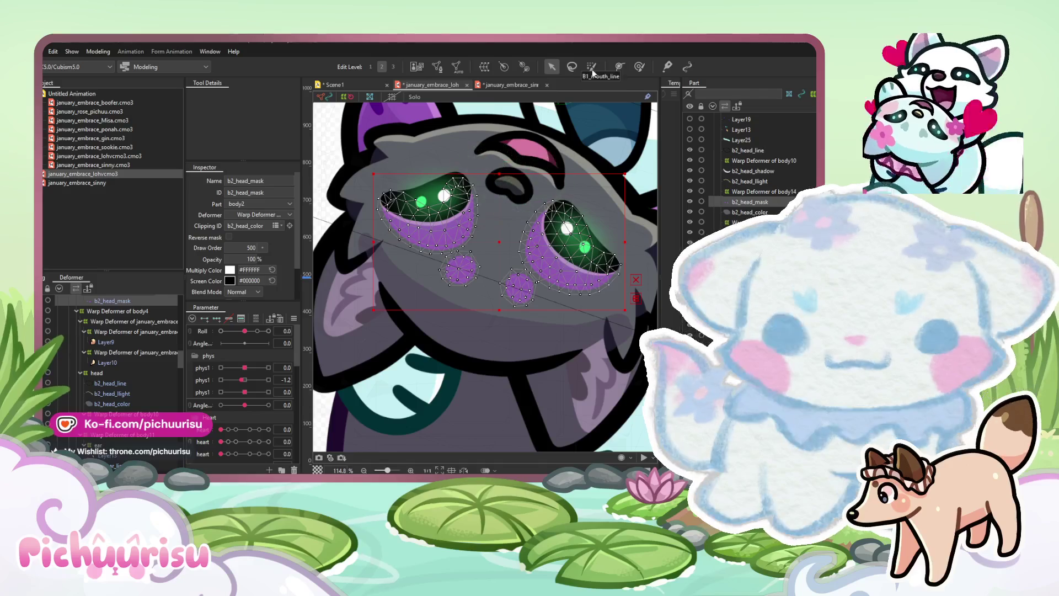
Shrink the weight brush to cheek size and paint weight onto the left cheek
key(b)
scroll(461, 287, up, 5)
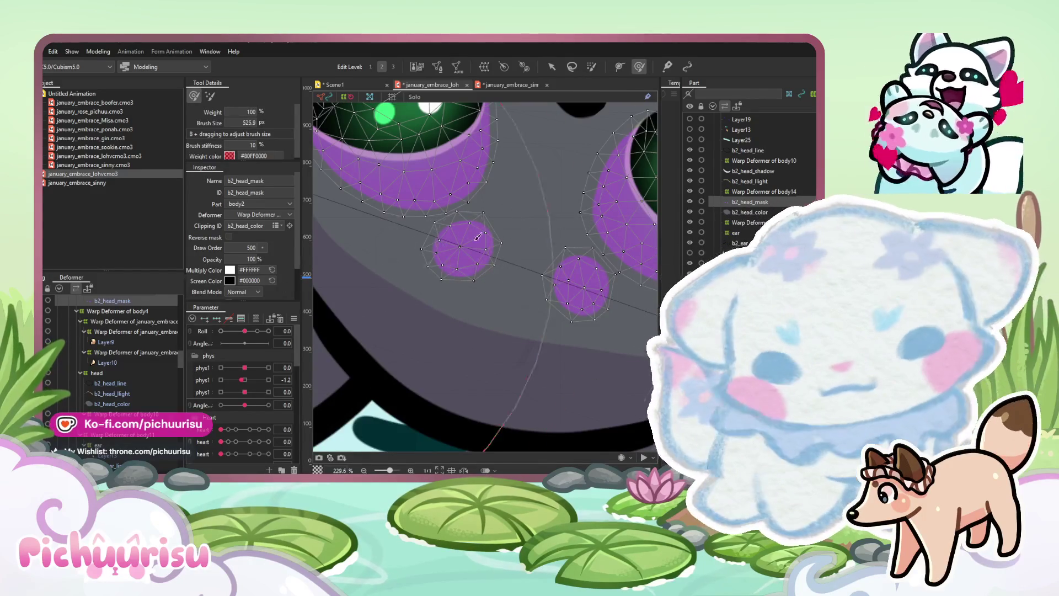
mouse_move(551, 259)
mouse_down()
mouse_move(479, 241)
mouse_move(520, 246)
mouse_up()
scroll(482, 258, up, 3)
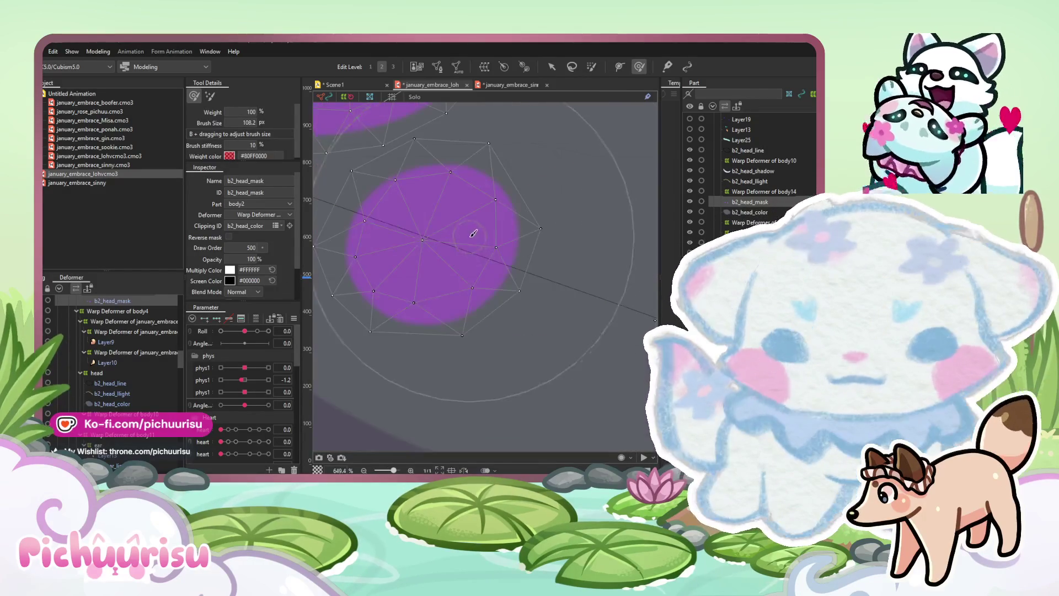
click(462, 275)
scroll(466, 276, down, 3)
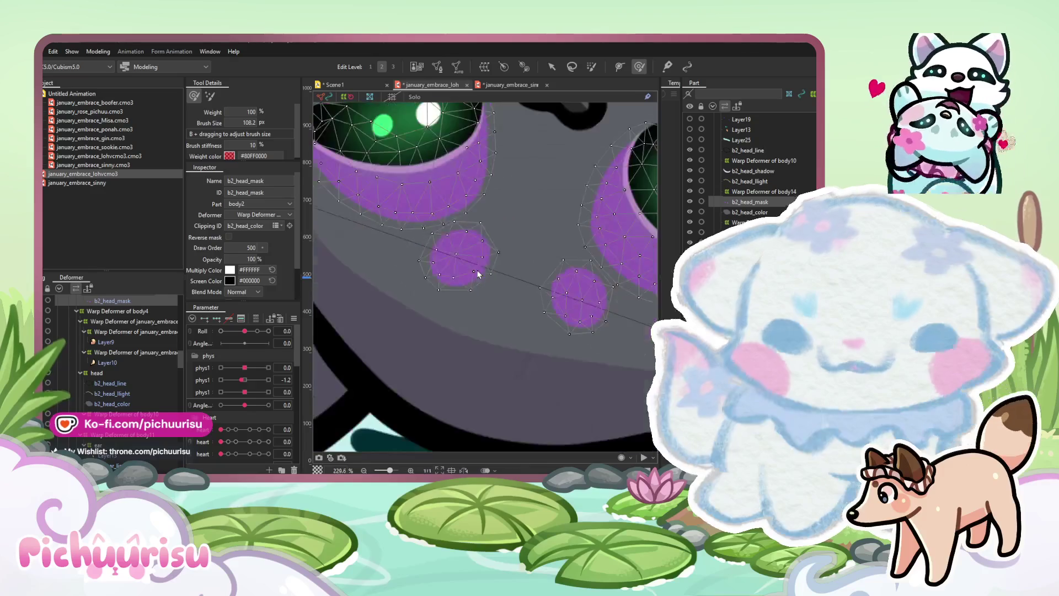
scroll(458, 269, up, 2)
Undo the cheek strokes and repaint weight on the cheek's left part
key(ctrl+z)
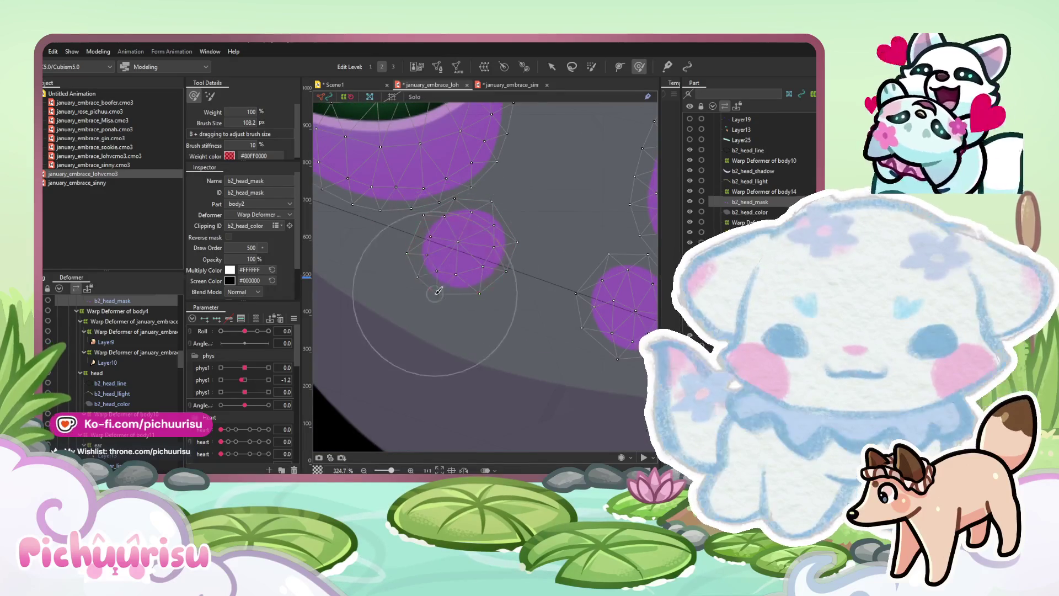
scroll(440, 146, down, 3)
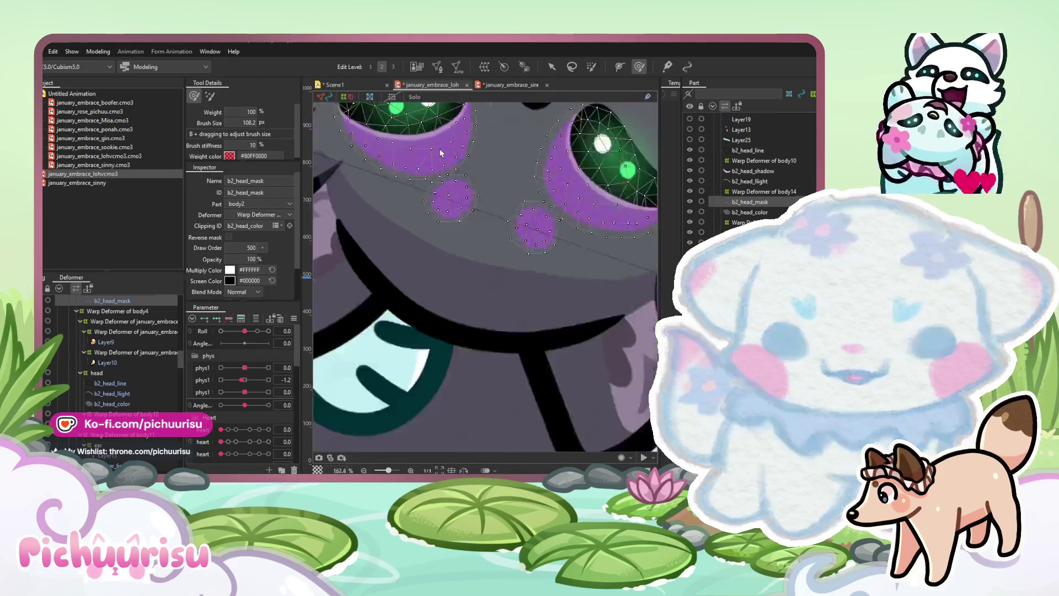
scroll(533, 209, up, 3)
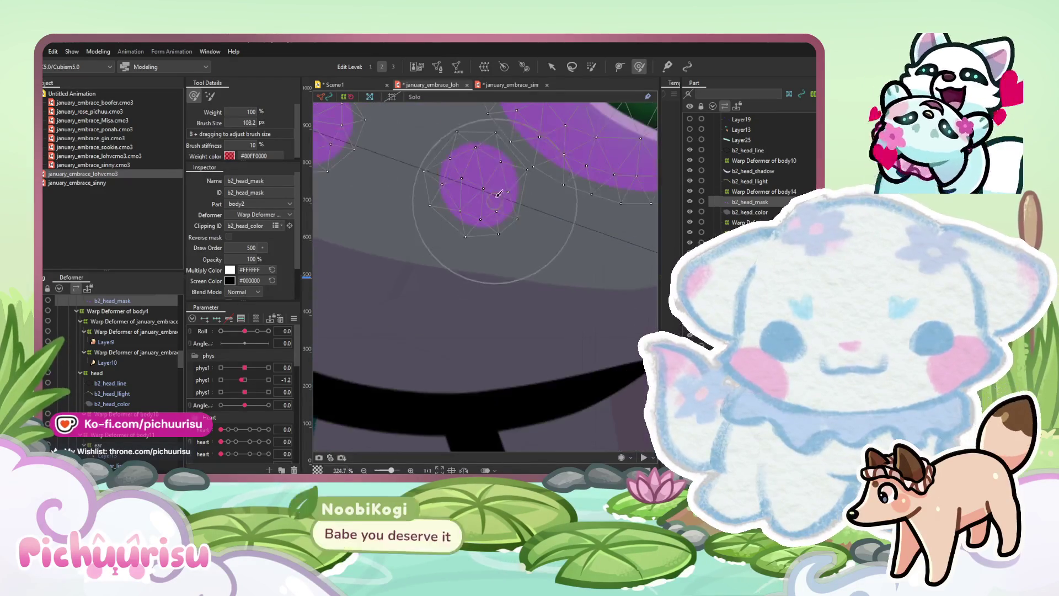
click(485, 196)
key(ctrl+z)
click(428, 191)
scroll(433, 192, down, 5)
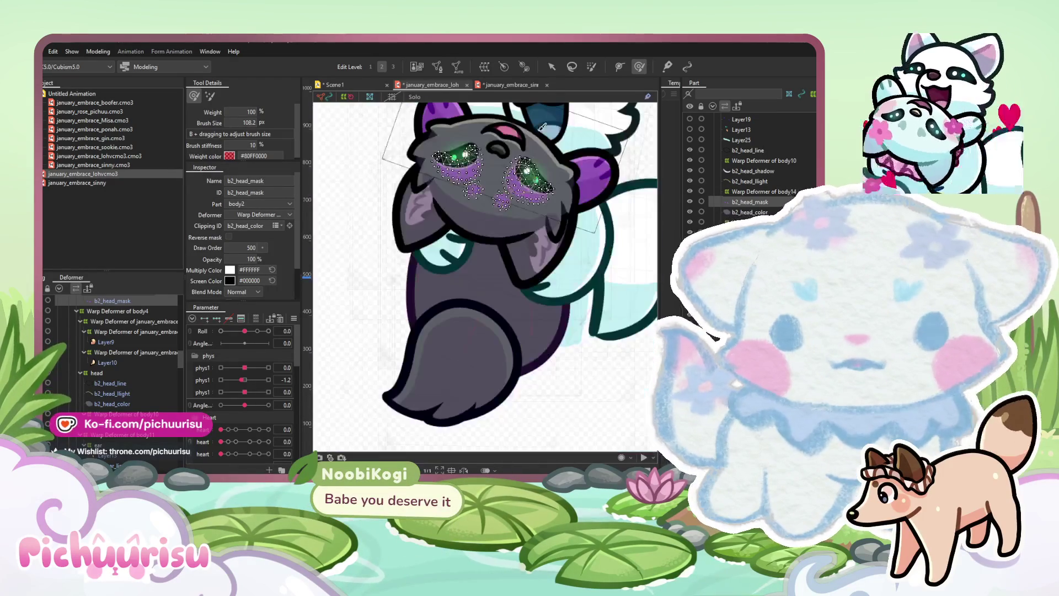
click(552, 70)
Zoom out, pan slightly left, and show the full-scale model image without overlays
scroll(114, 390, down, 10)
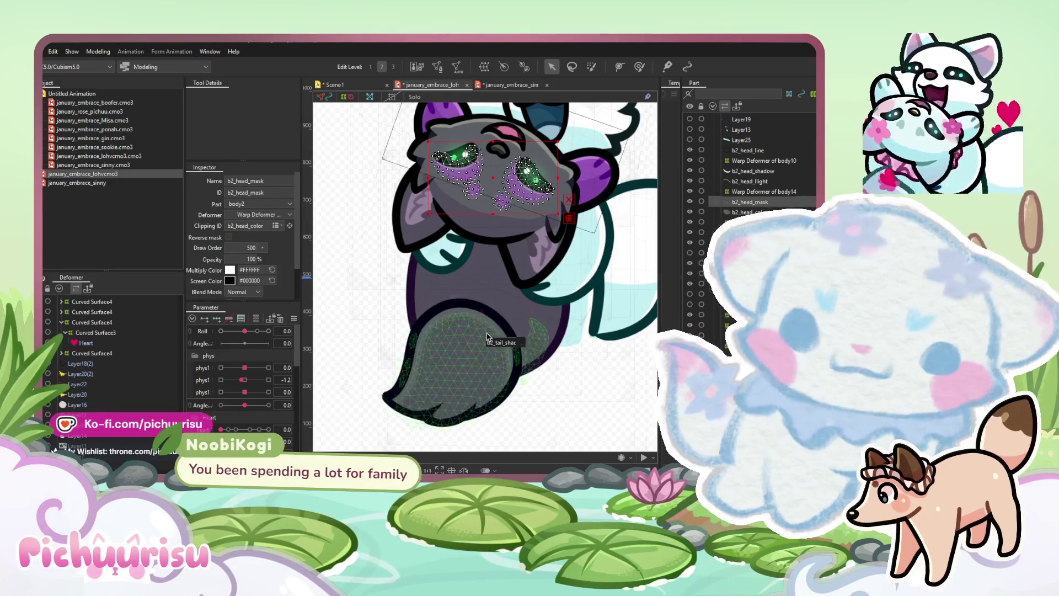
scroll(487, 336, down, 3)
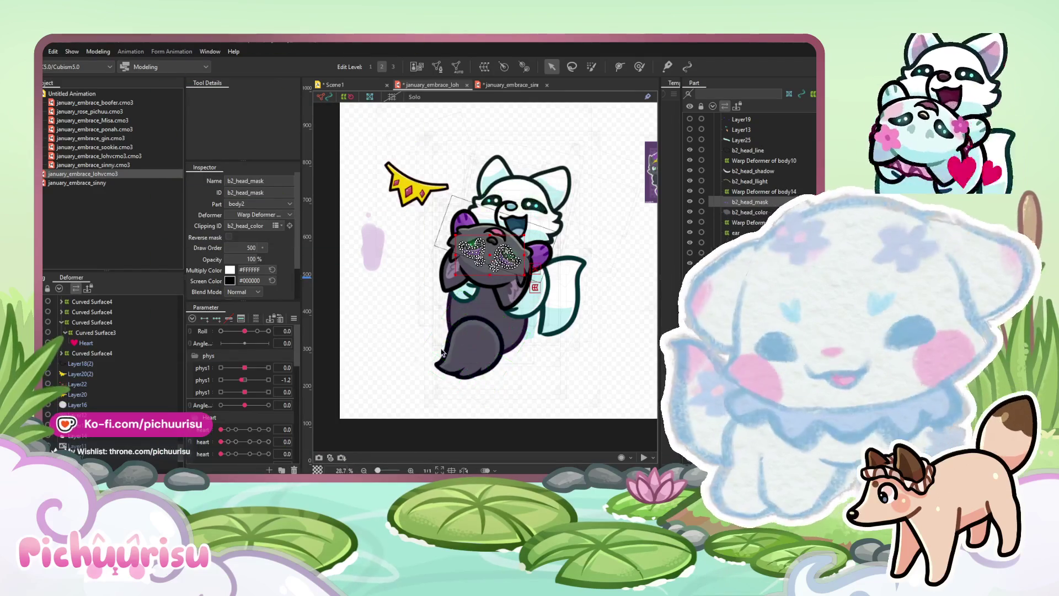
drag(552, 330, 539, 332)
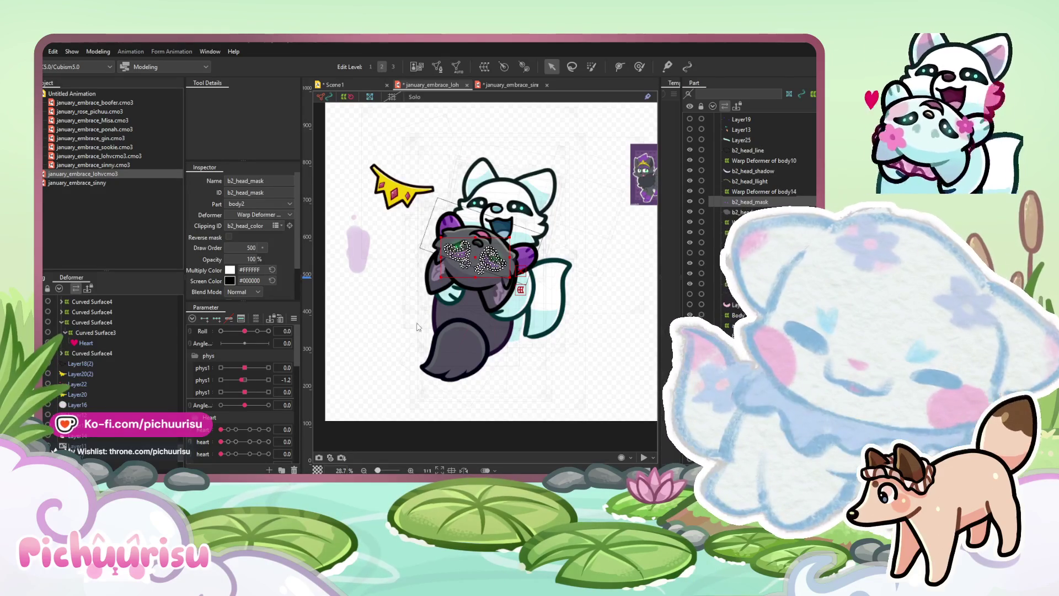
key(t)
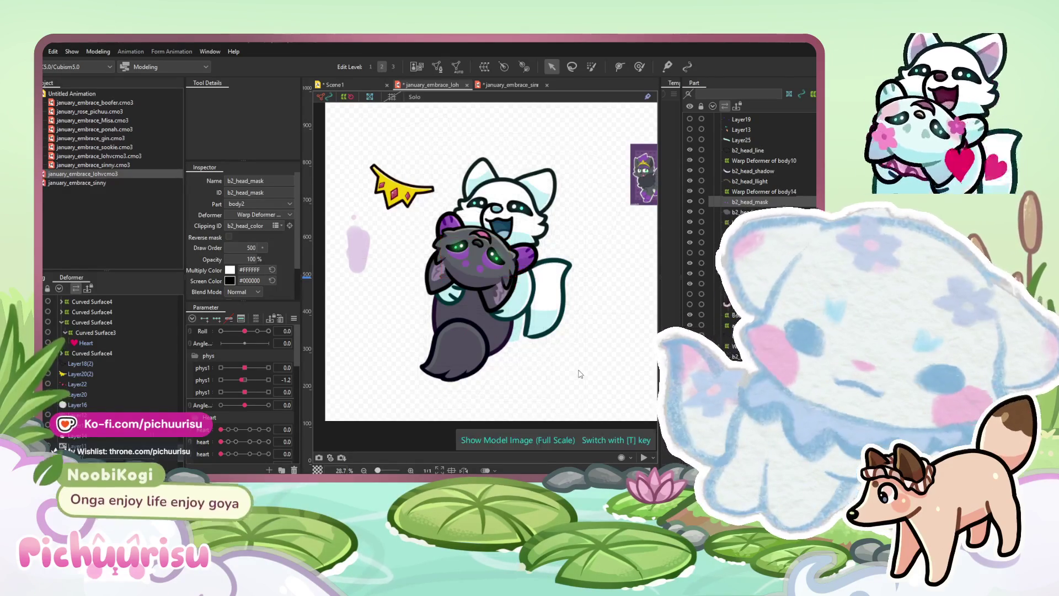
click(595, 363)
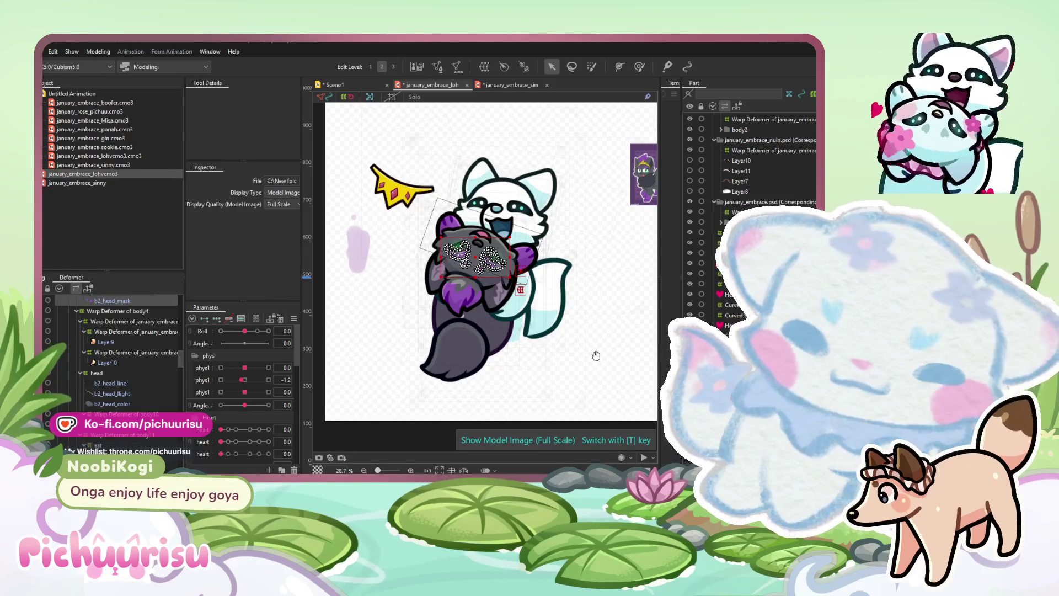
scroll(468, 297, up, 5)
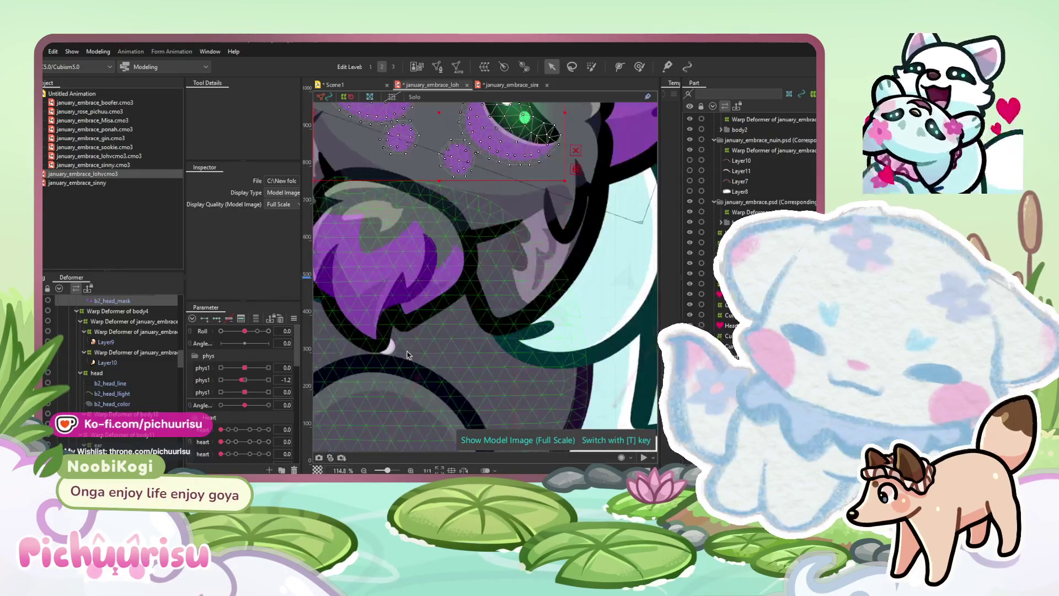
click(431, 250)
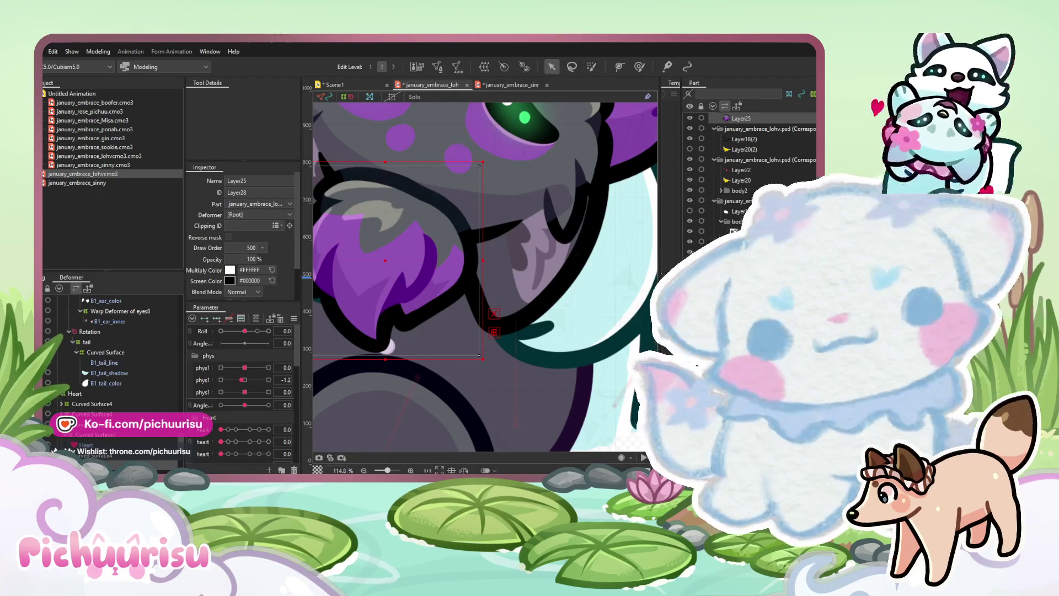
scroll(488, 302, down, 4)
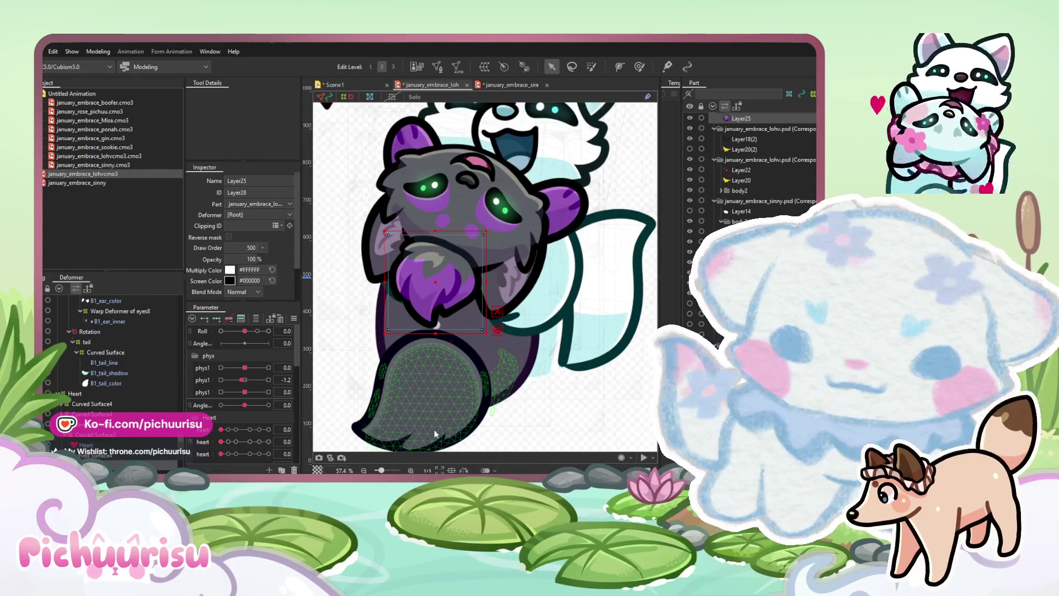
key(t)
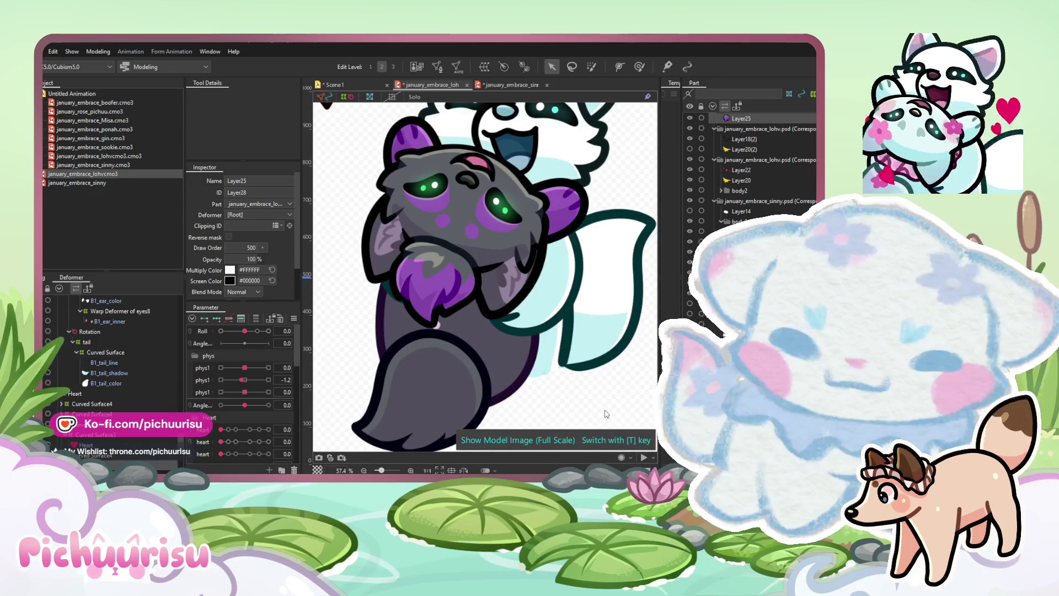
click(422, 286)
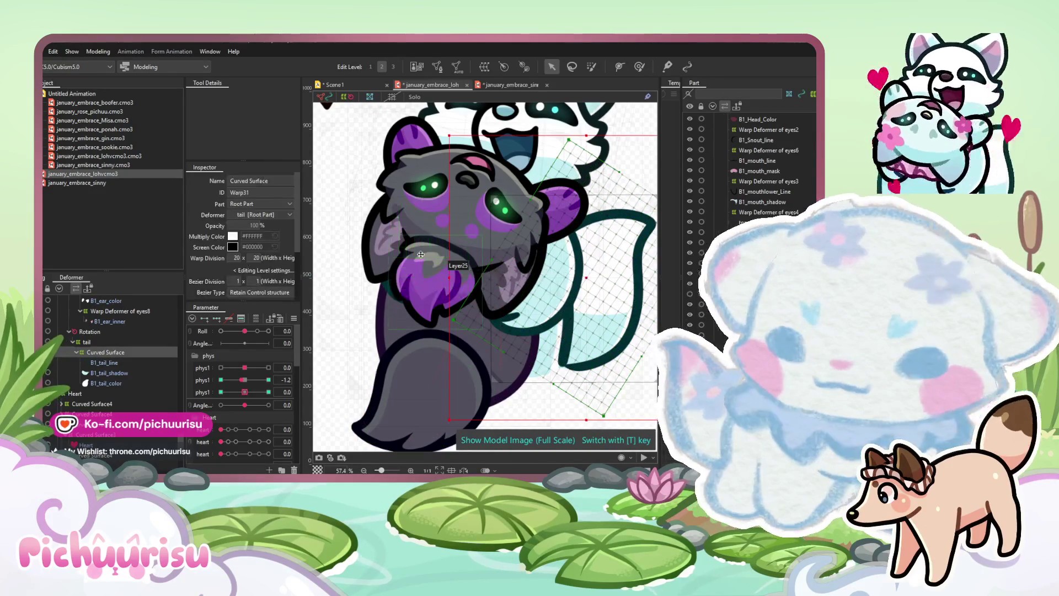
Select b2_head_shadow and wrap it in a new warp deformer
scroll(408, 216, up, 3)
click(396, 219)
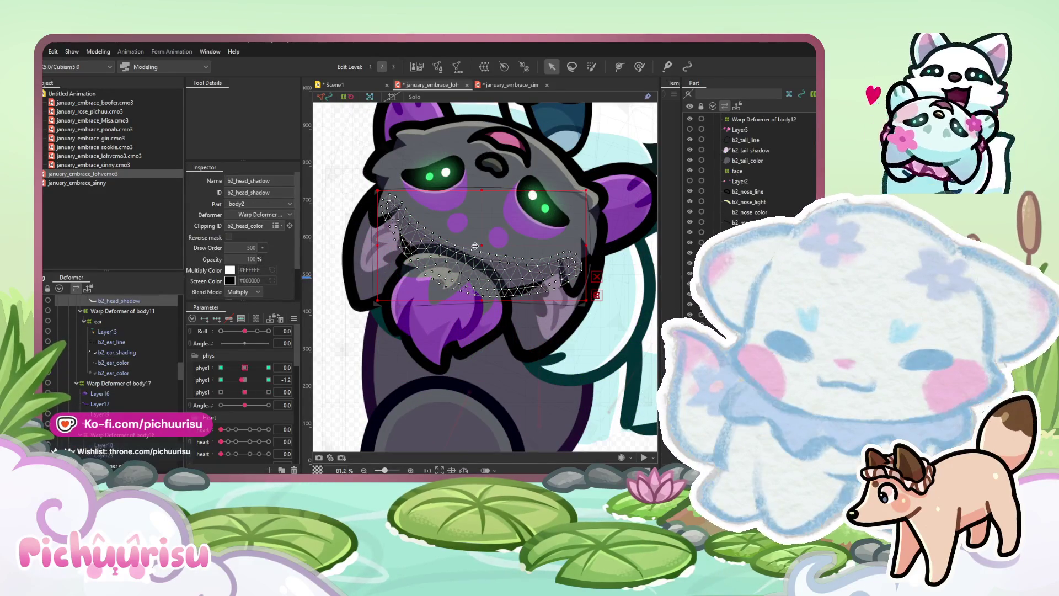
click(481, 67)
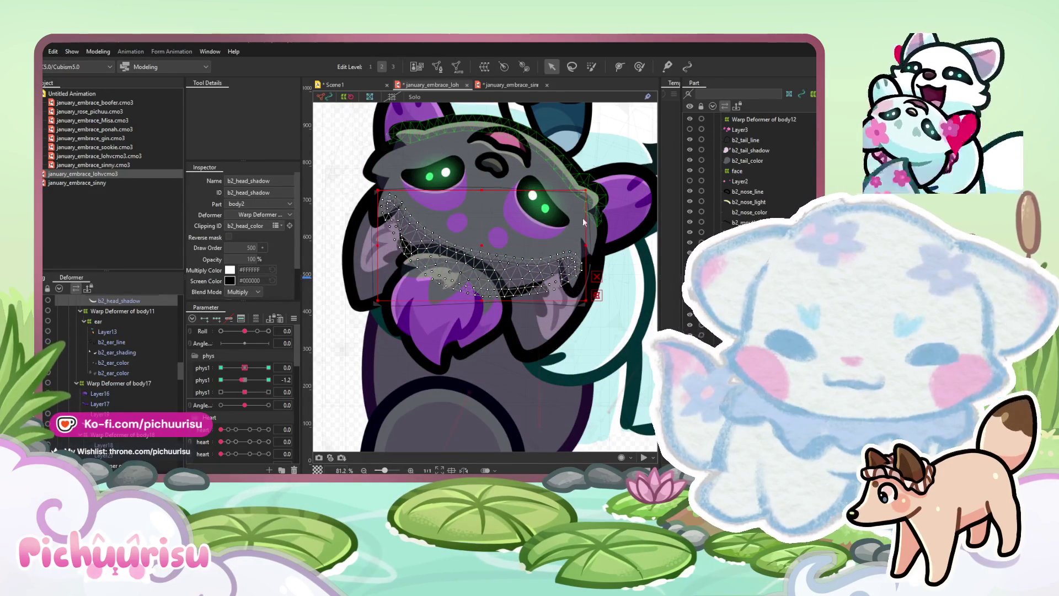
With an enlarged Deform Brush, bend the head-shadow warp across the face and near the eye
click(639, 66)
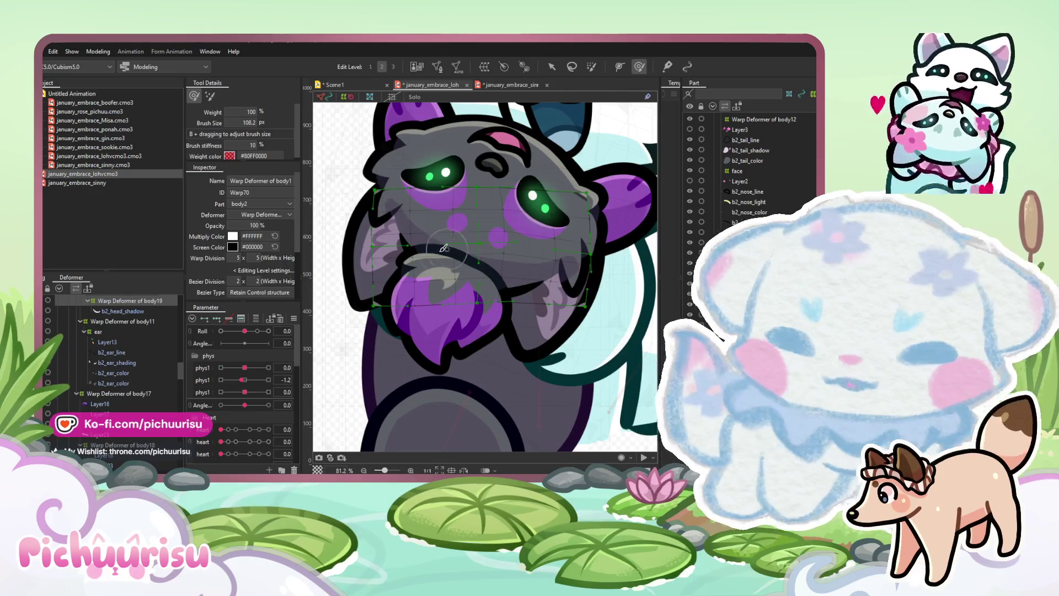
mouse_move(568, 243)
mouse_down()
mouse_move(588, 255)
mouse_move(576, 260)
mouse_move(629, 257)
mouse_move(552, 237)
mouse_move(490, 133)
mouse_up()
scroll(472, 233, down, 2)
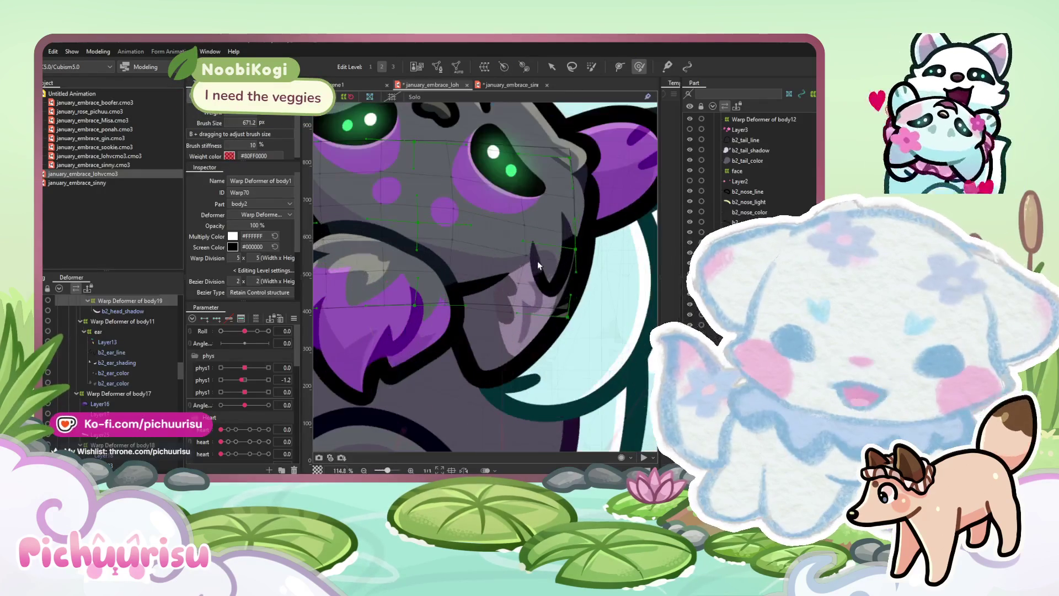
mouse_move(581, 273)
mouse_down()
mouse_move(489, 277)
mouse_move(502, 265)
mouse_up()
drag(512, 122, 518, 127)
scroll(448, 182, down, 3)
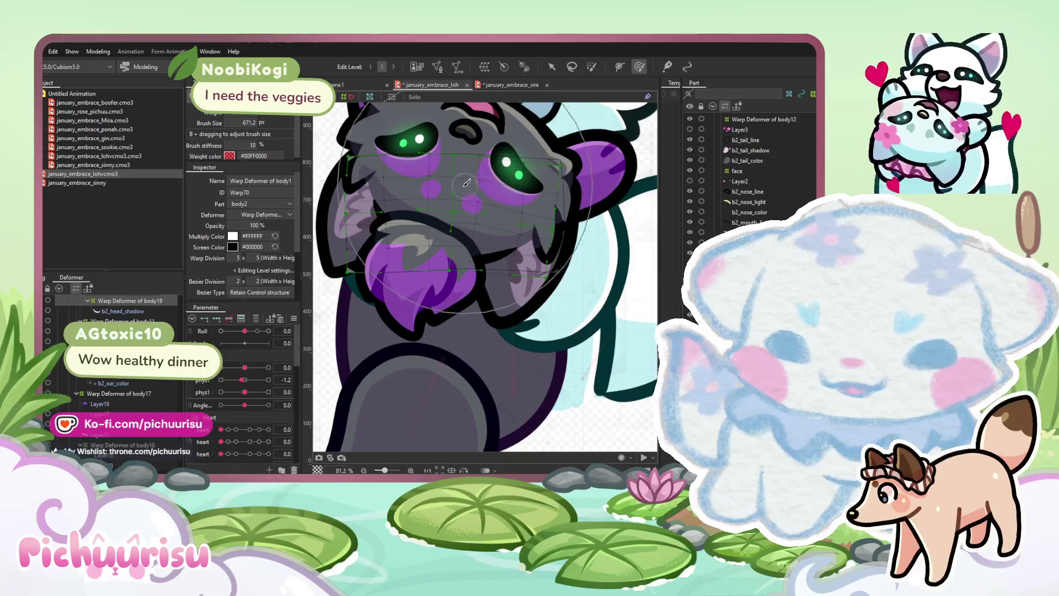
mouse_move(448, 182)
mouse_down()
mouse_move(386, 166)
mouse_move(380, 182)
mouse_move(416, 124)
mouse_up()
drag(360, 151, 470, 203)
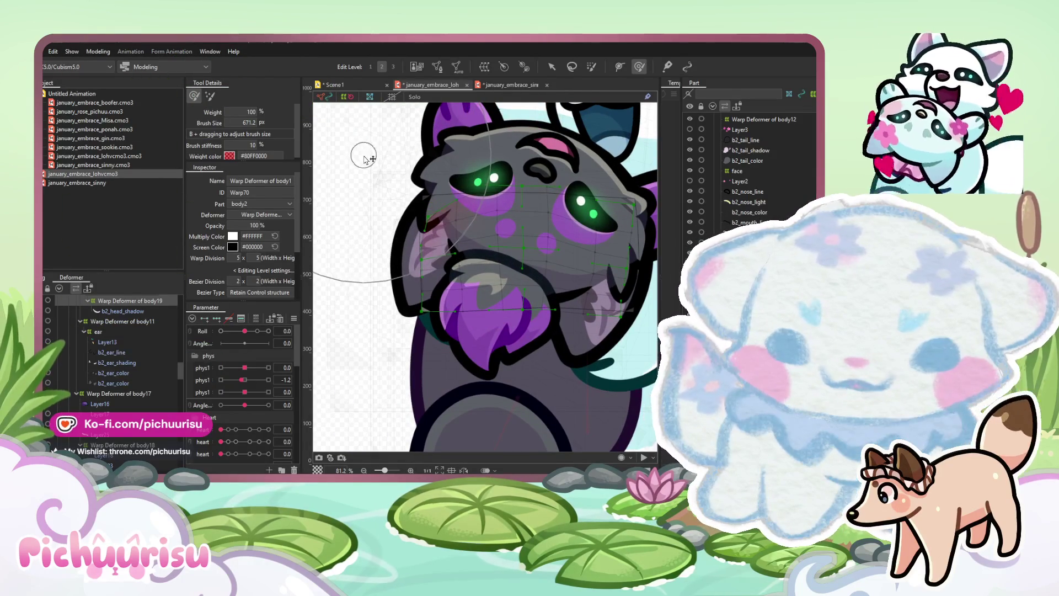
Refine the head warp near the eye with a smaller brush, then select b2_head_shadow
scroll(437, 167, up, 3)
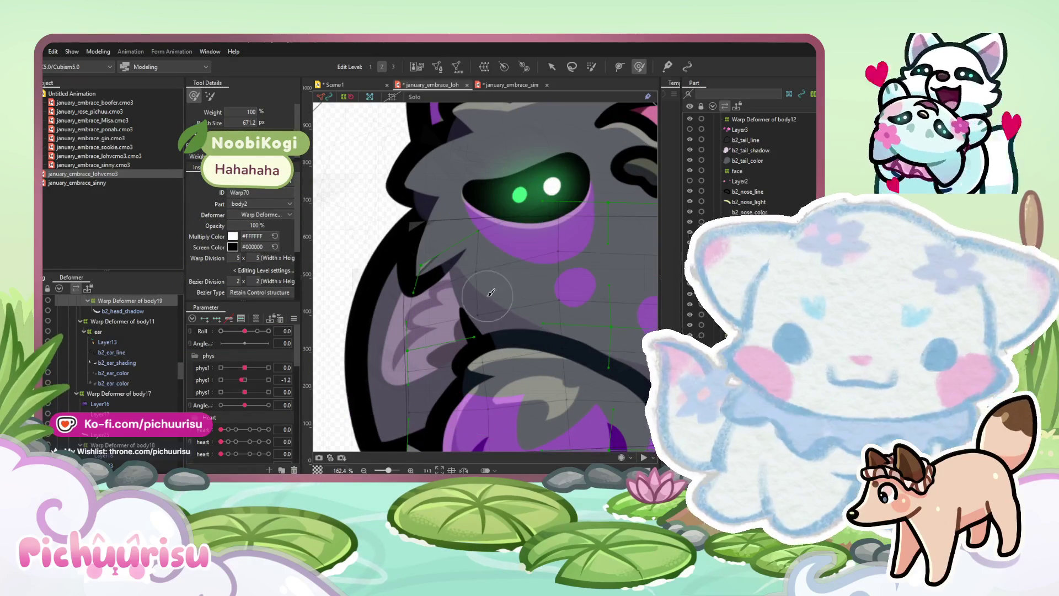
drag(485, 265, 502, 248)
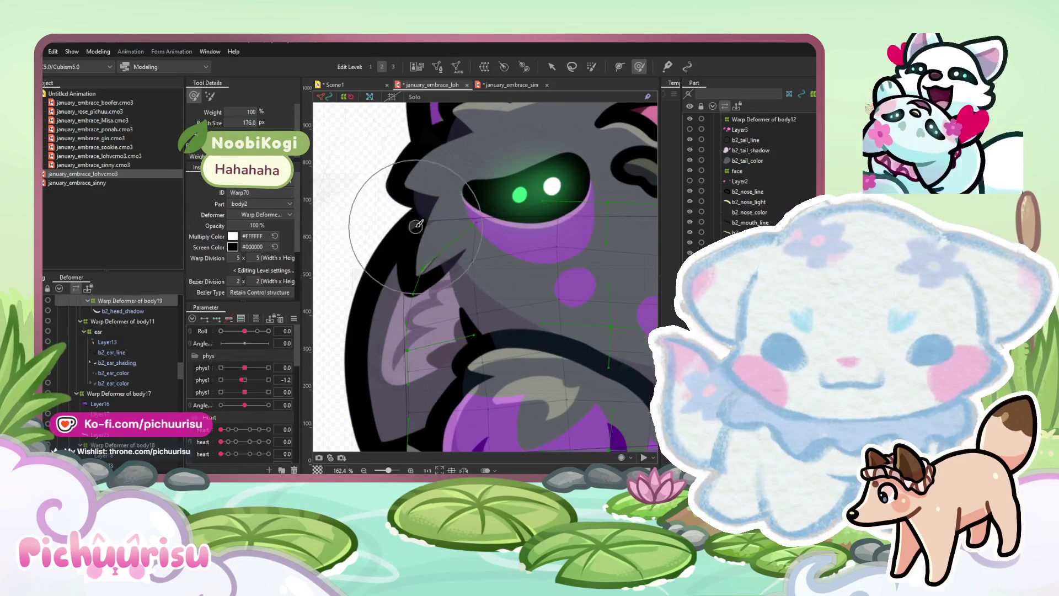
scroll(423, 237, down, 5)
scroll(501, 208, up, 8)
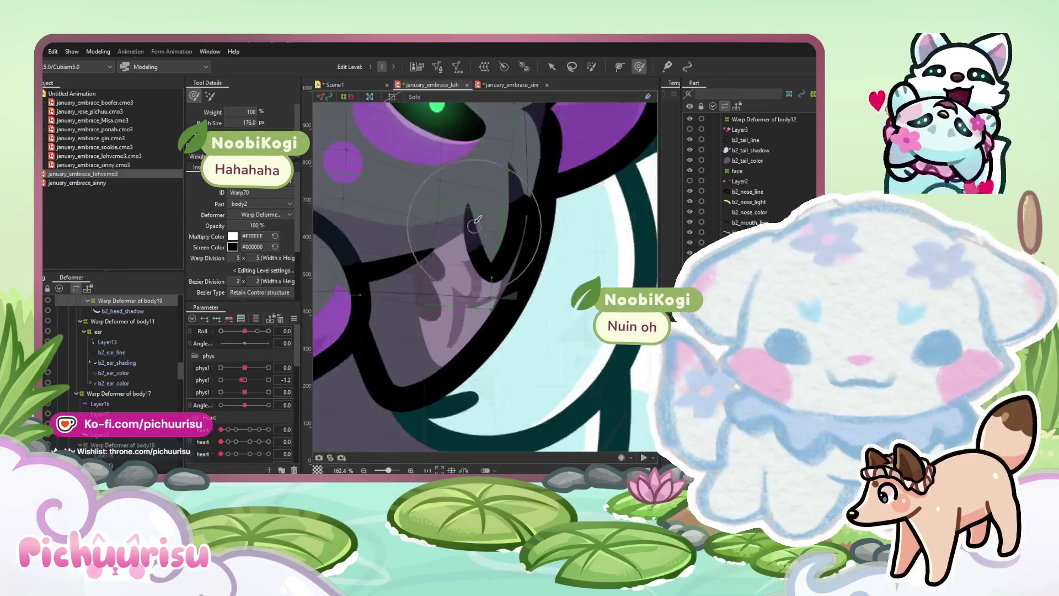
scroll(499, 218, down, 5)
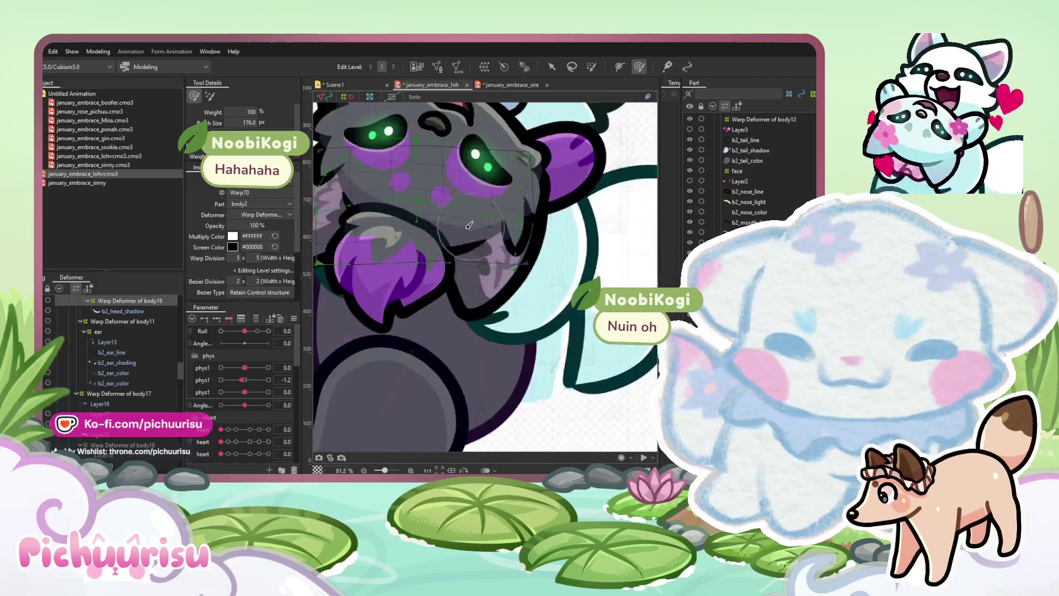
scroll(497, 230, up, 4)
mouse_move(496, 229)
mouse_down()
mouse_move(505, 216)
mouse_move(436, 196)
mouse_move(551, 210)
mouse_up()
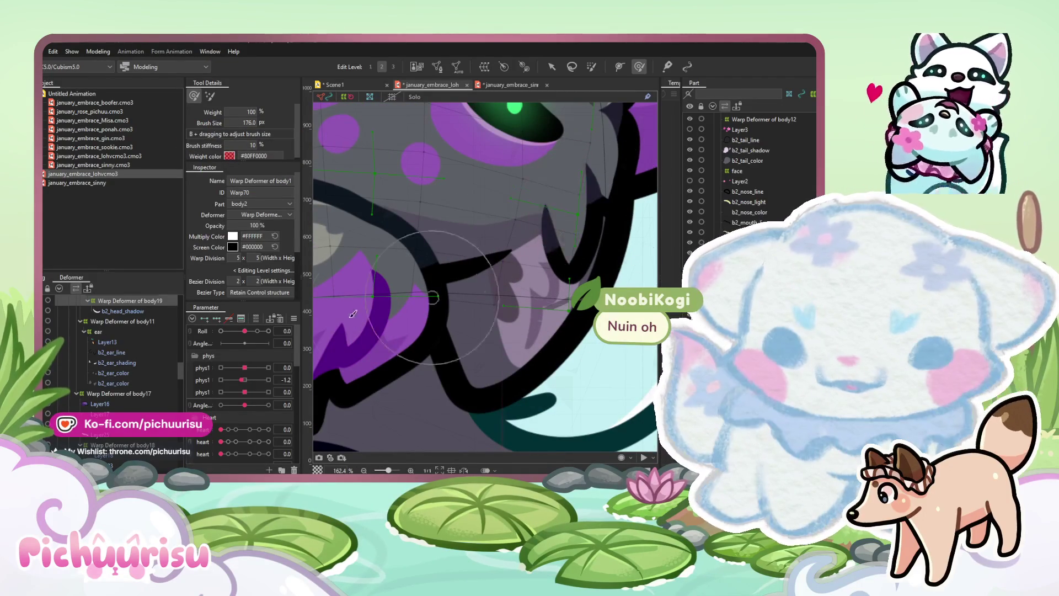
click(138, 311)
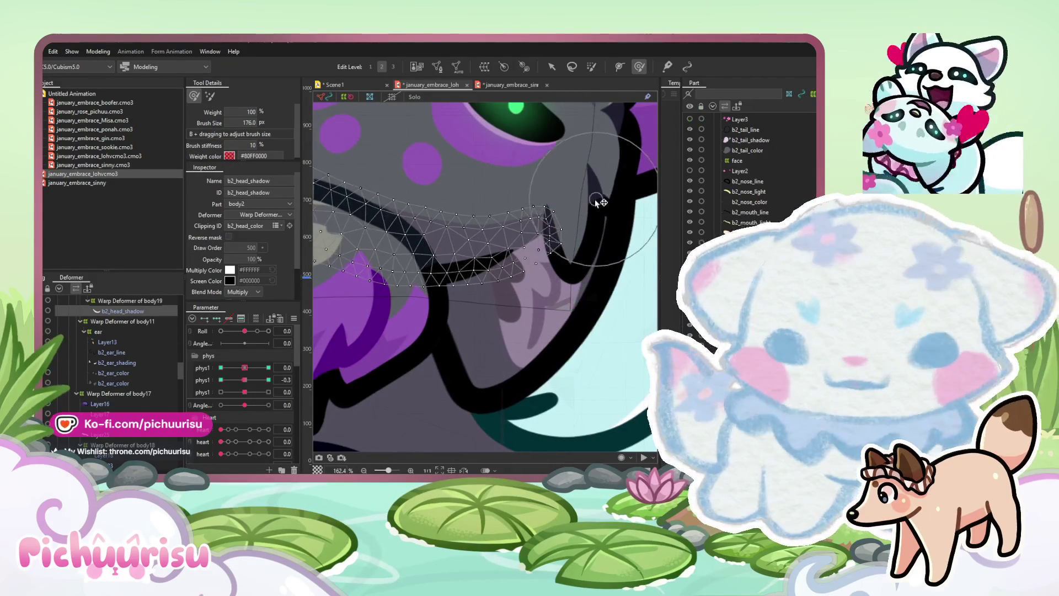
Set the first phys1 parameter to 10.0 and the second phys1 to 4.3
scroll(551, 232, down, 3)
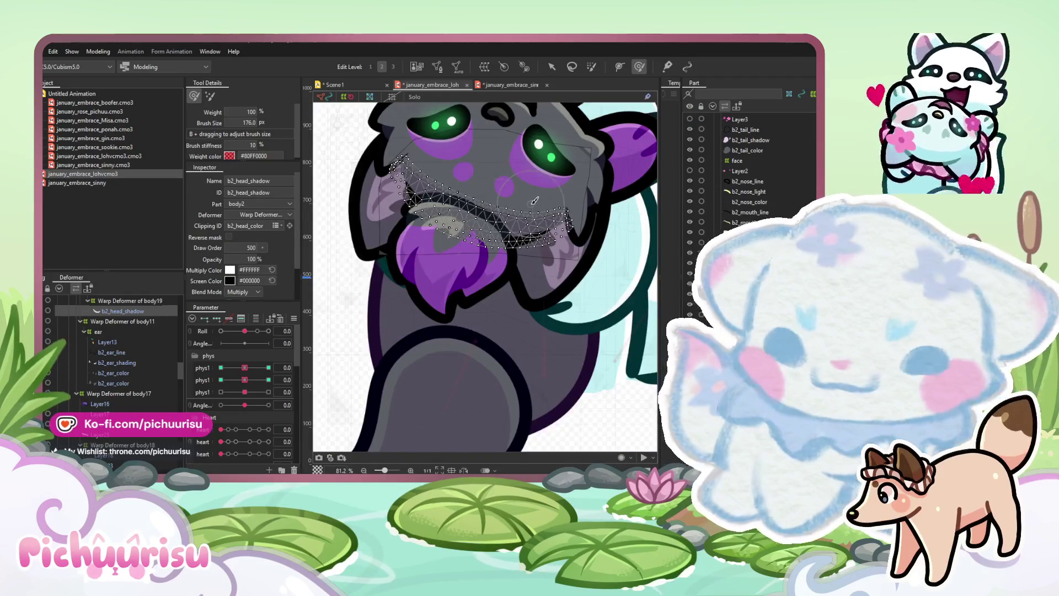
scroll(426, 273, up, 2)
click(268, 367)
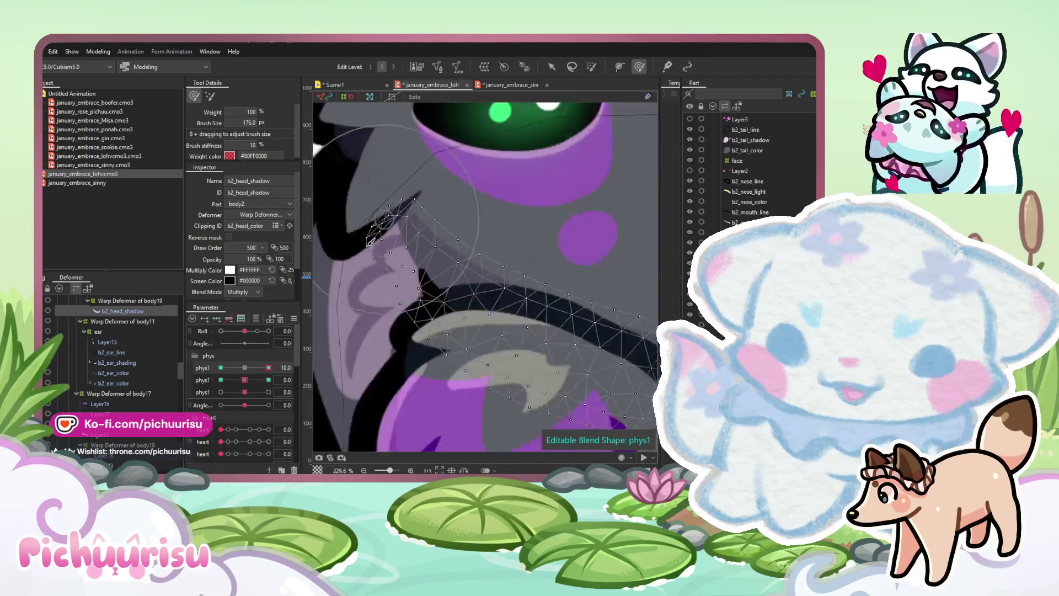
click(221, 368)
drag(245, 380, 256, 379)
click(268, 367)
Return to the Arrow tool and select the warp deformer Warp65
scroll(485, 276, down, 5)
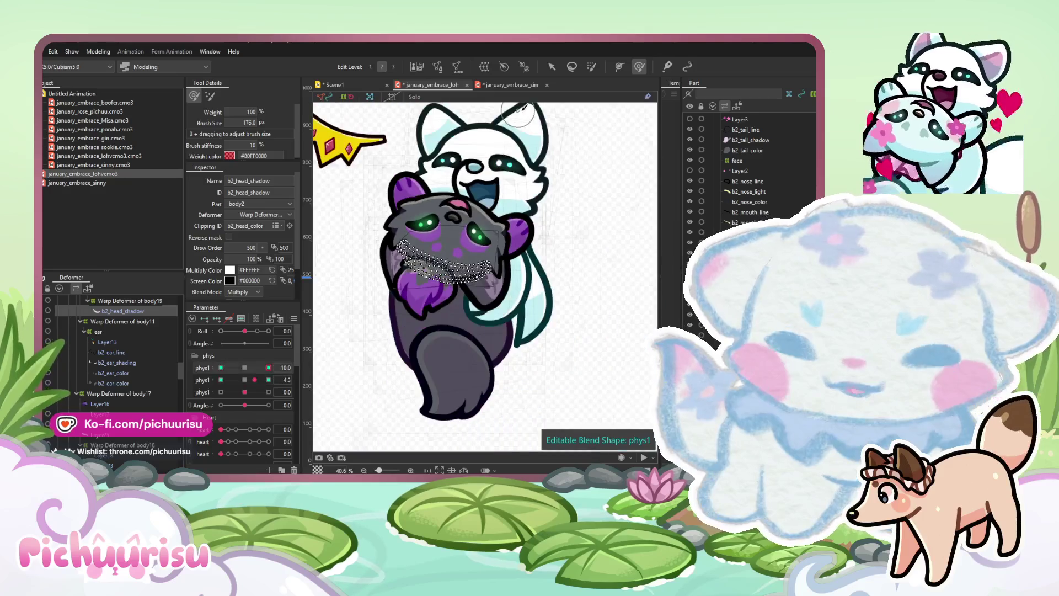
click(551, 66)
click(607, 266)
scroll(419, 329, up, 3)
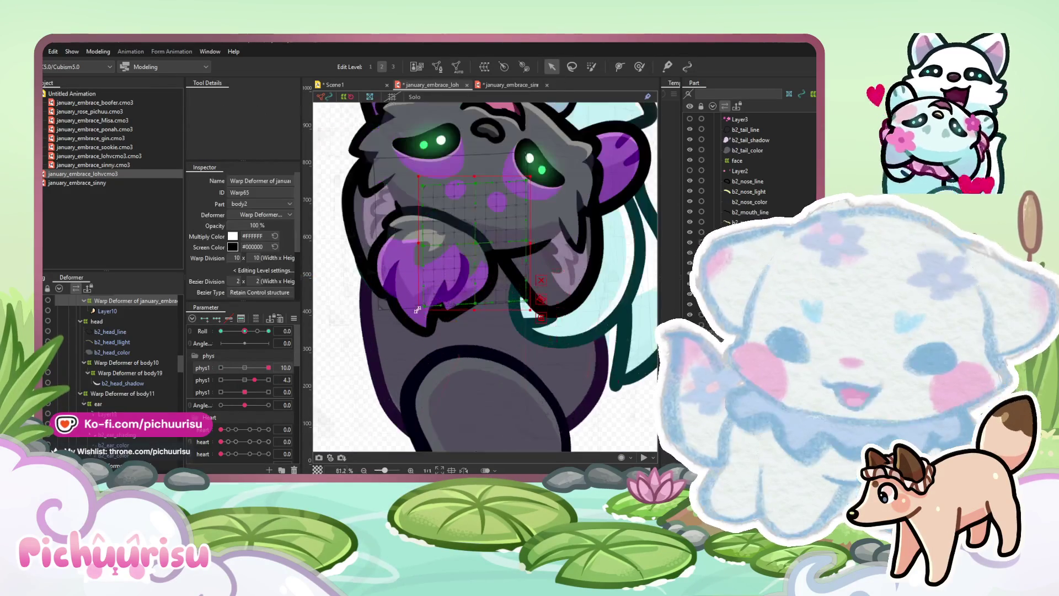
Rotate paw Layer25 slightly counter-clockwise and reset the phys parameters to 0.0
click(419, 328)
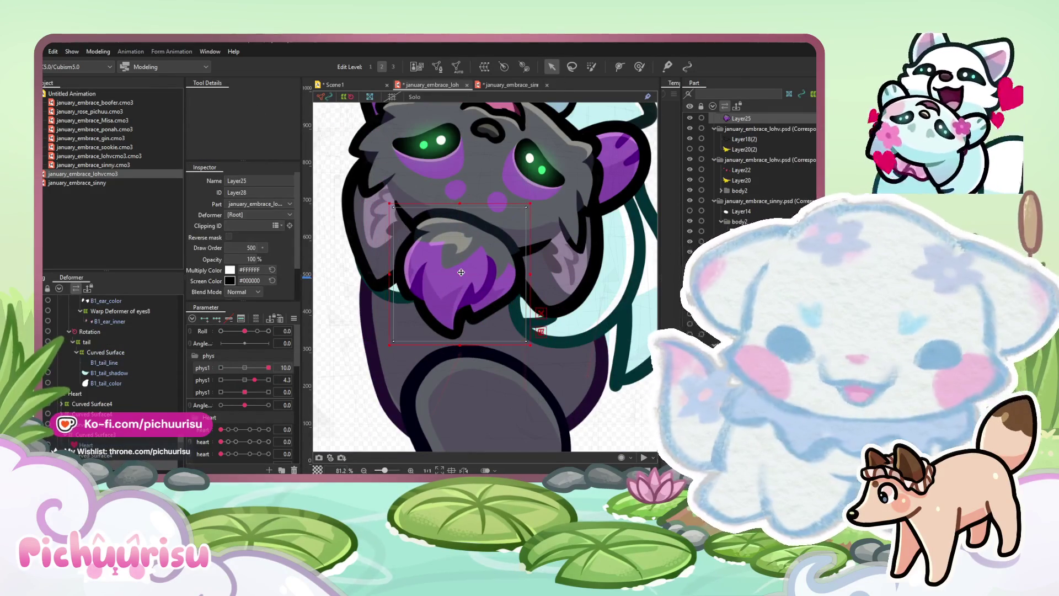
drag(541, 189, 531, 181)
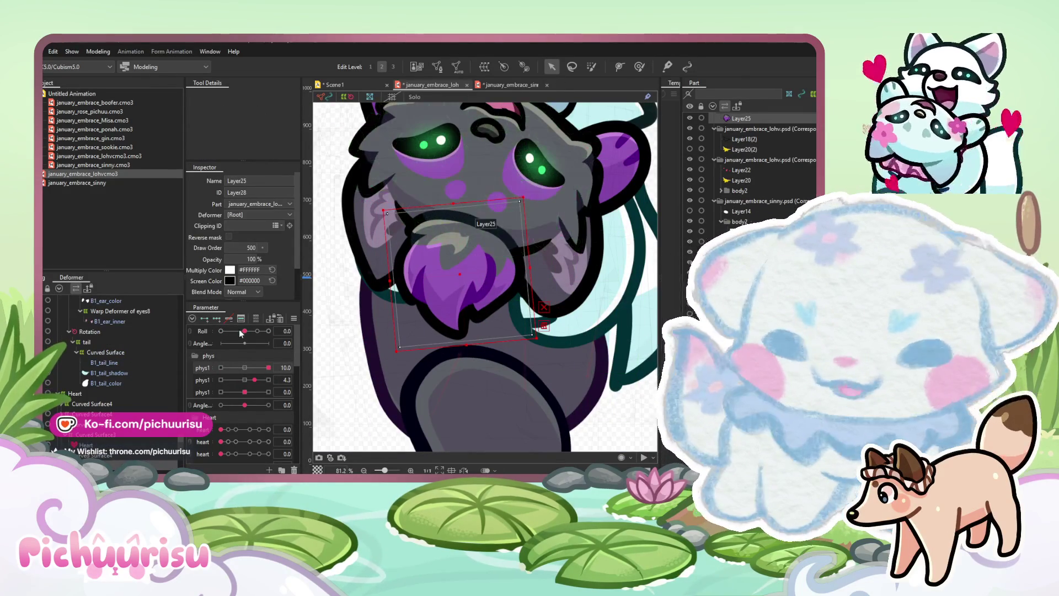
click(244, 367)
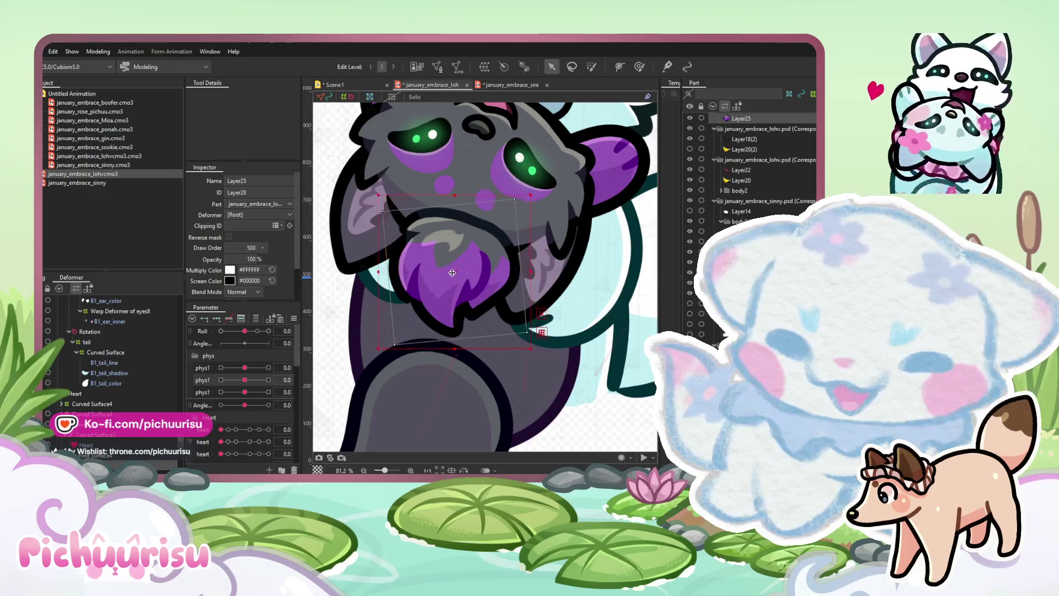
scroll(441, 263, down, 3)
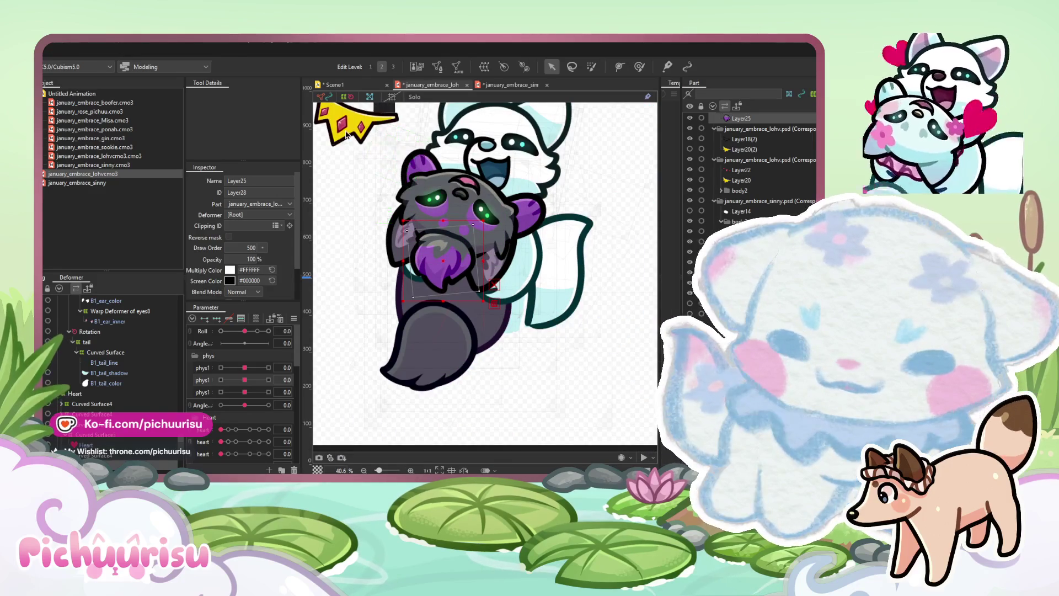
Select the crown layers Layer20 and Layer18(2), ending with only Layer20 selected
click(742, 180)
scroll(69, 444, down, 1)
click(80, 397)
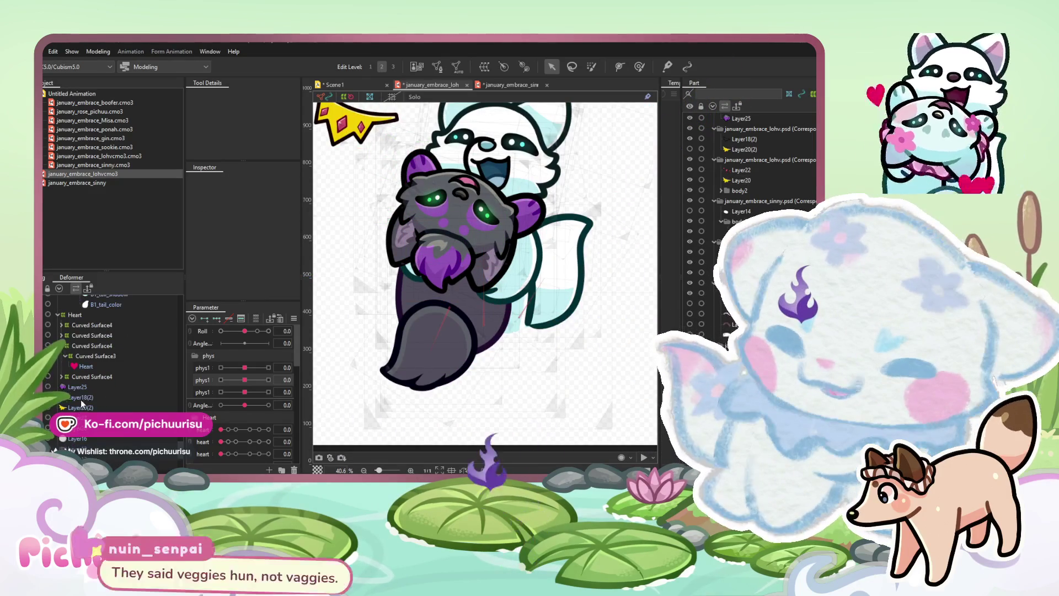
shift+click(77, 387)
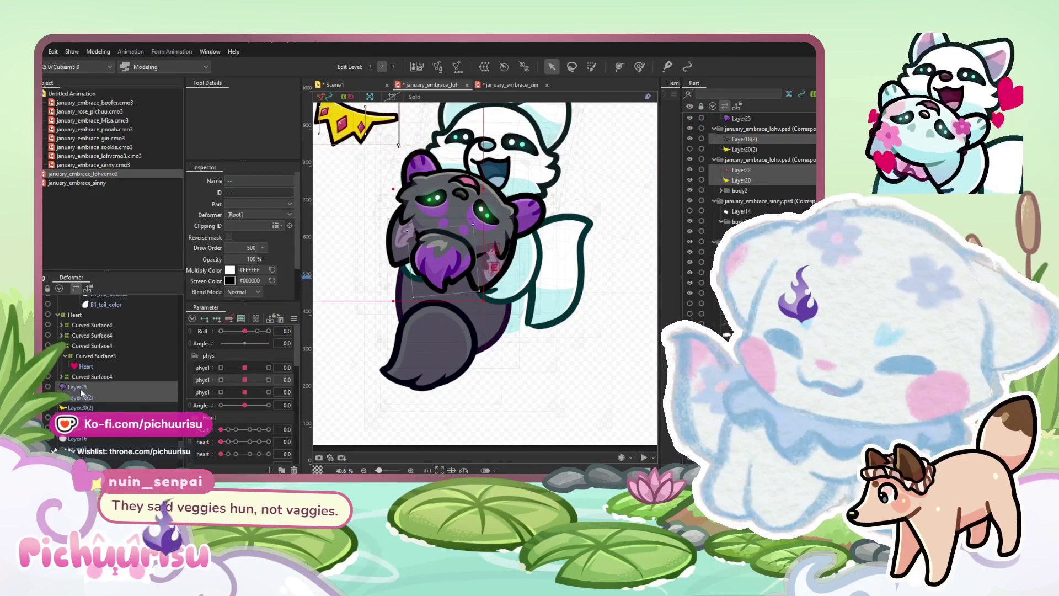
click(335, 115)
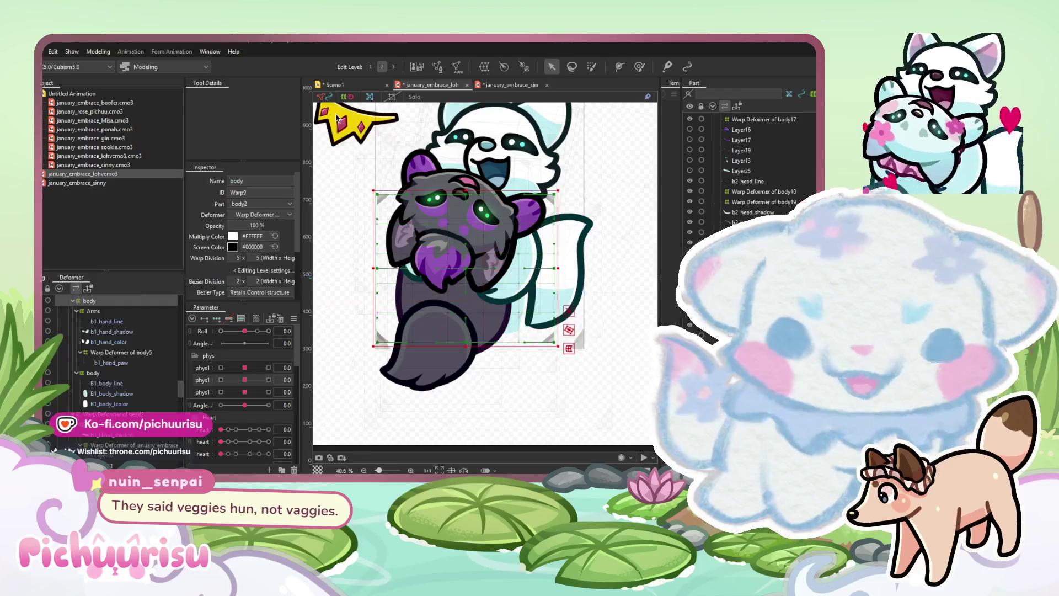
Multi-select Layer20, Layer22 and Layer18(2), drag them onto the face, and move them into the top group
scroll(111, 353, down, 2)
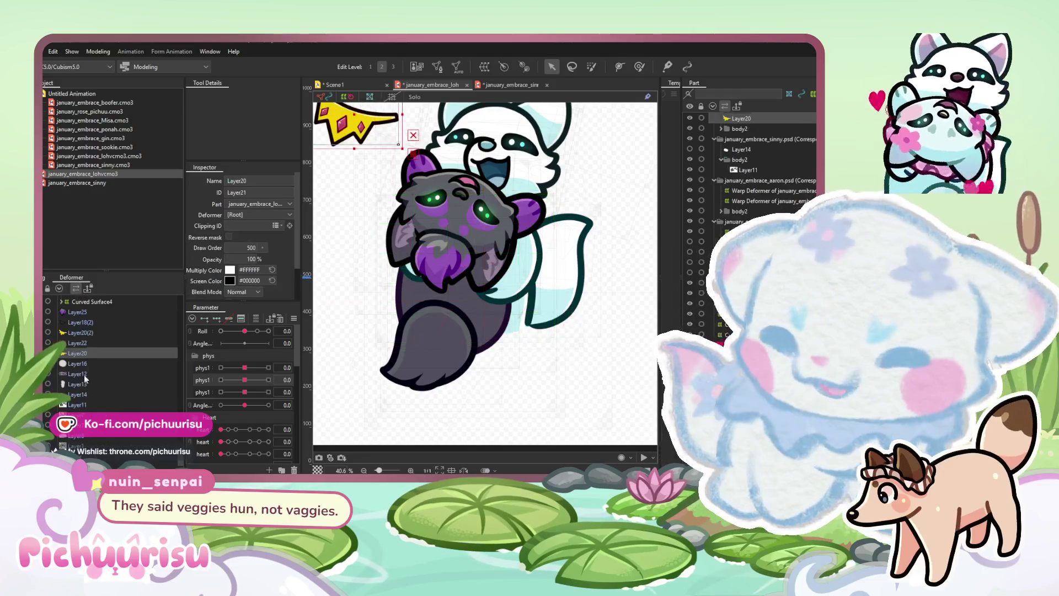
ctrl+click(69, 342)
ctrl+click(77, 322)
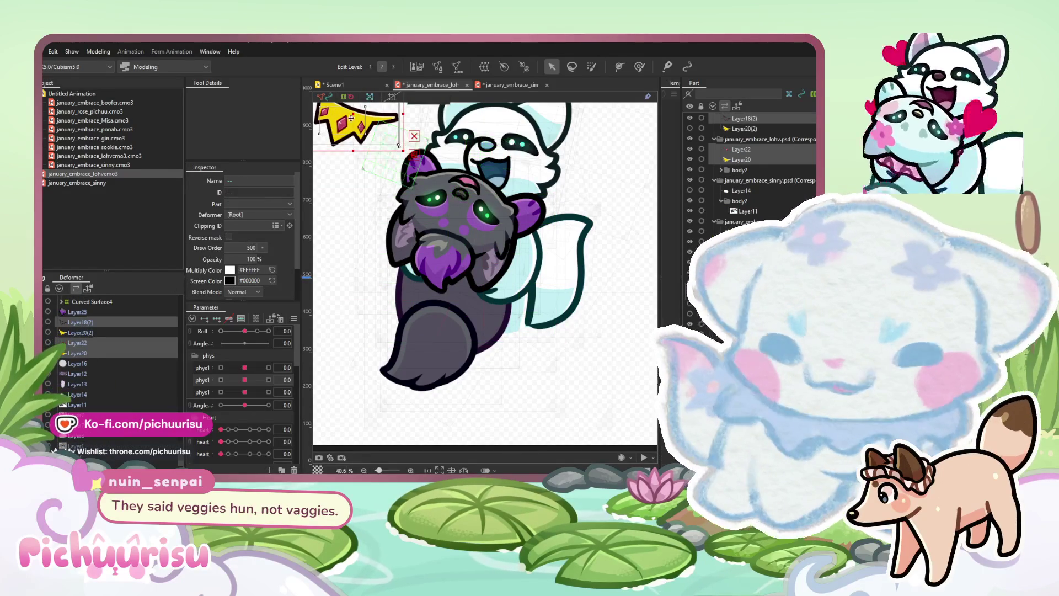
drag(380, 158, 459, 254)
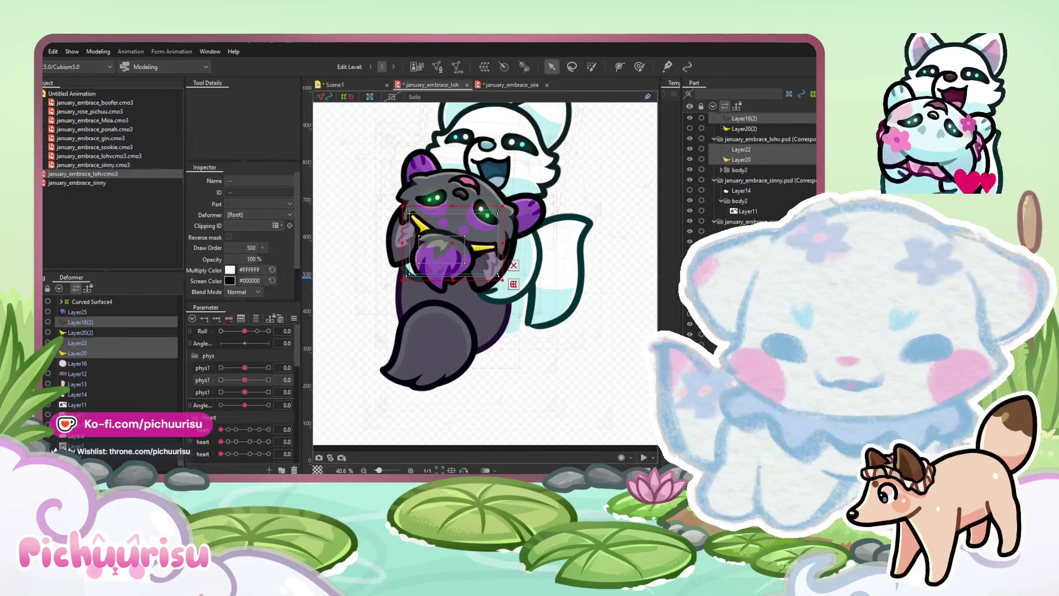
scroll(756, 187, up, 1)
drag(757, 186, 742, 125)
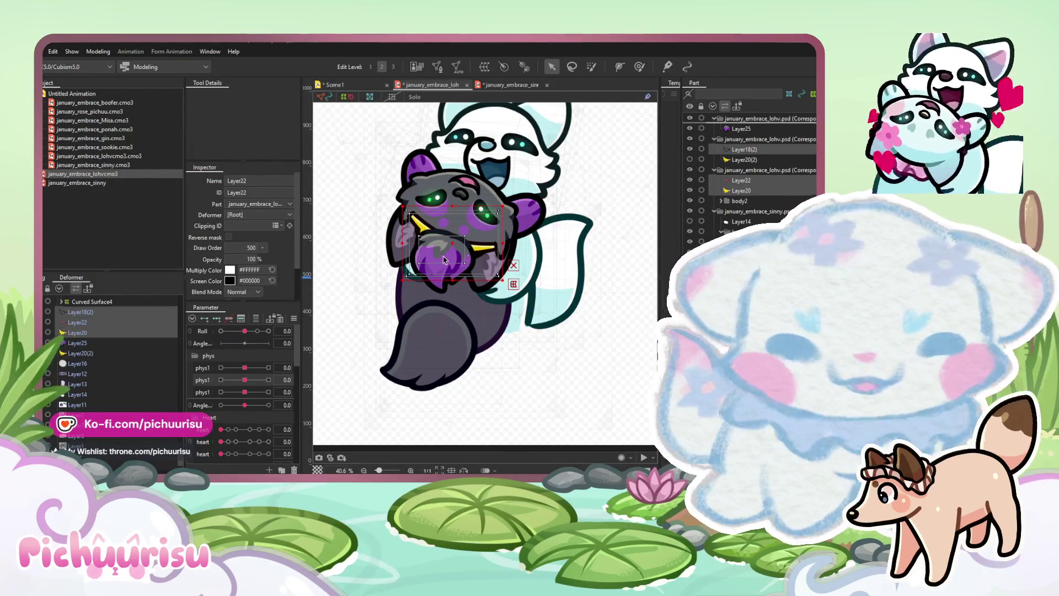
Nudge the crown up and right, tilt it slightly, and shift it down to fit the face
scroll(447, 245, up, 3)
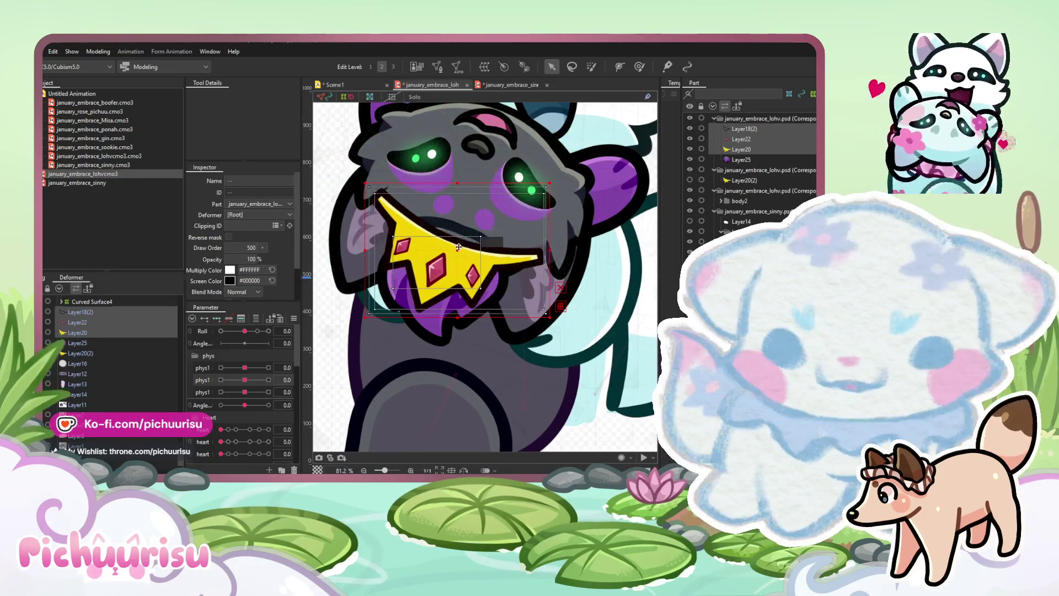
drag(462, 243, 466, 237)
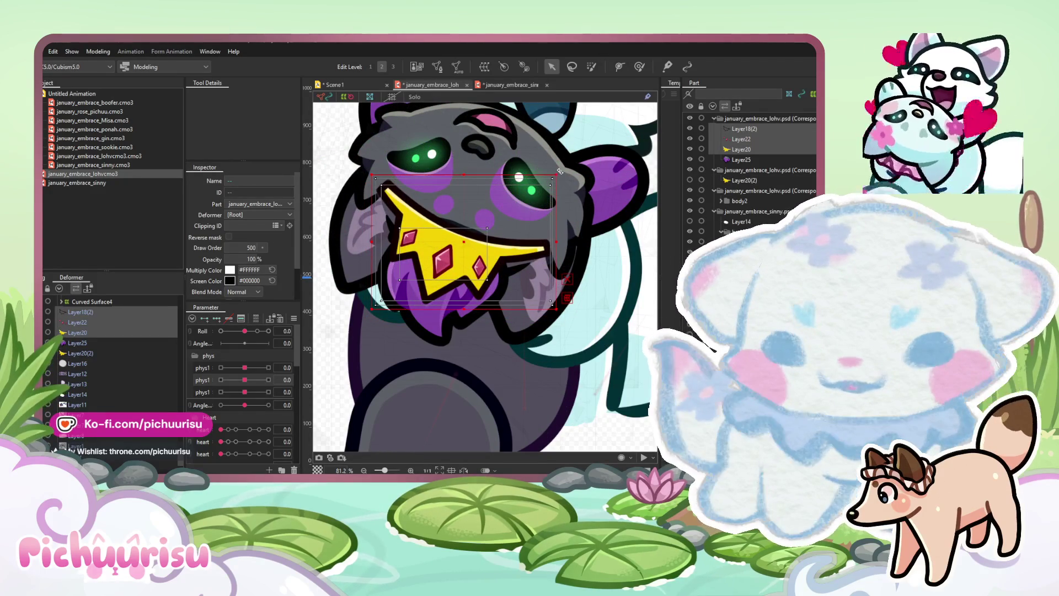
drag(554, 172, 556, 168)
drag(461, 244, 464, 253)
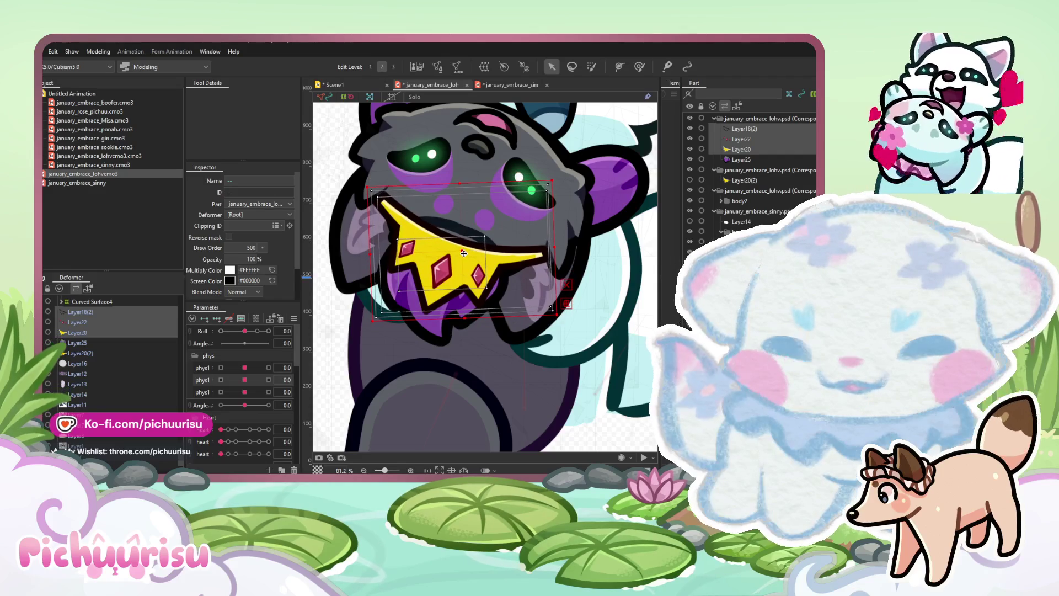
scroll(463, 253, down, 3)
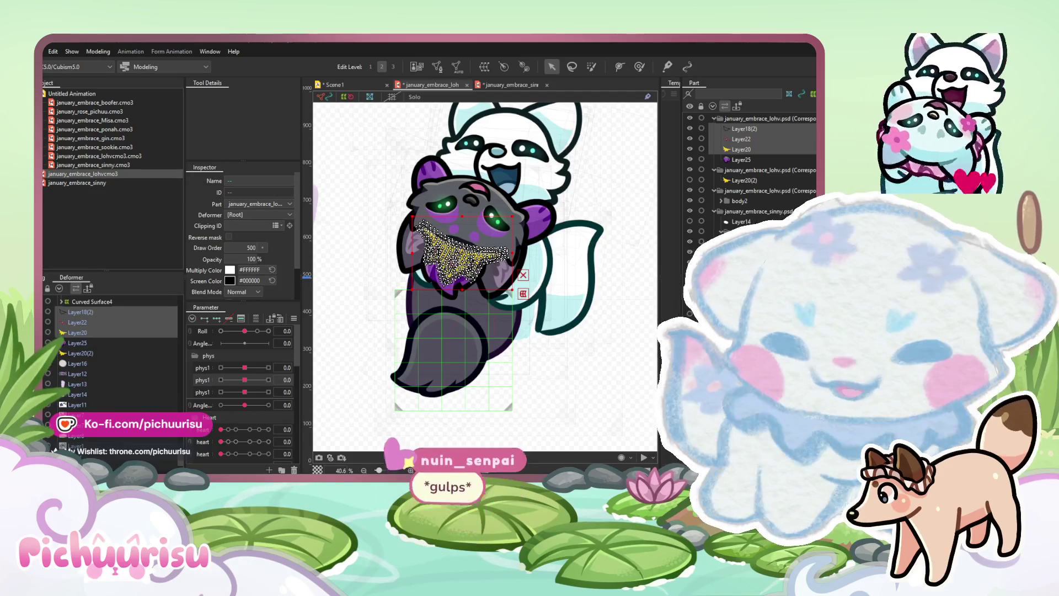
Switch to the Glue/Weight brush at 592.3 px and wrap the crown layers in a new warp deformer
key(g)
scroll(473, 300, up, 4)
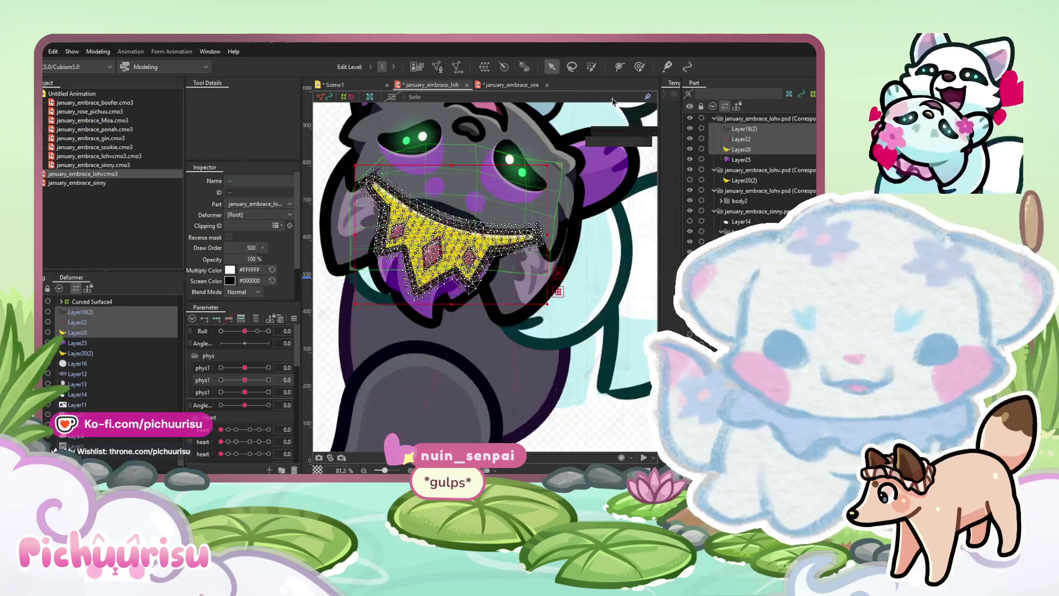
scroll(553, 264, up, 2)
scroll(553, 265, down, 8)
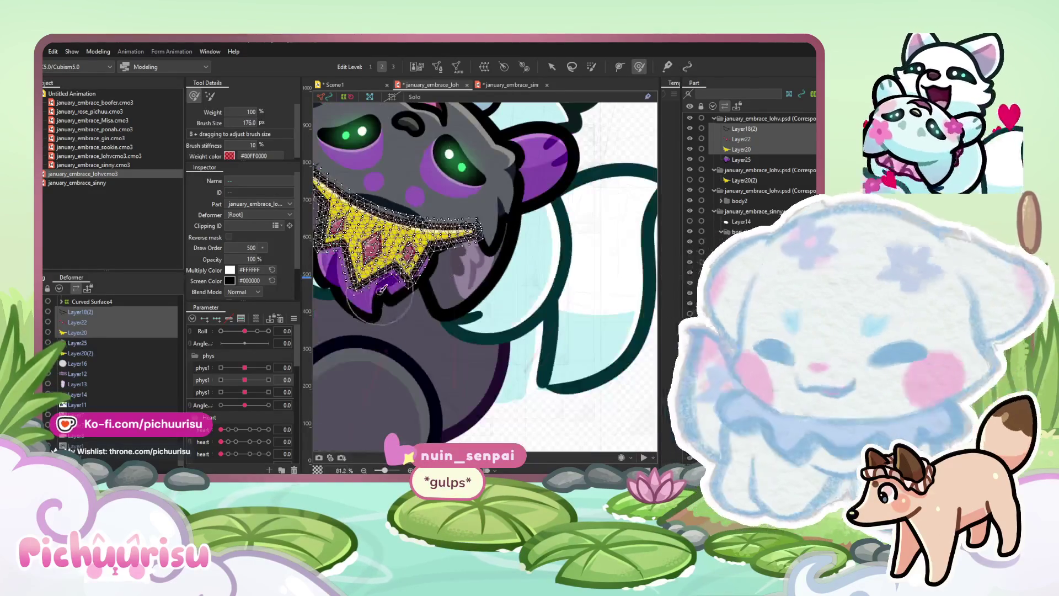
scroll(485, 236, up, 3)
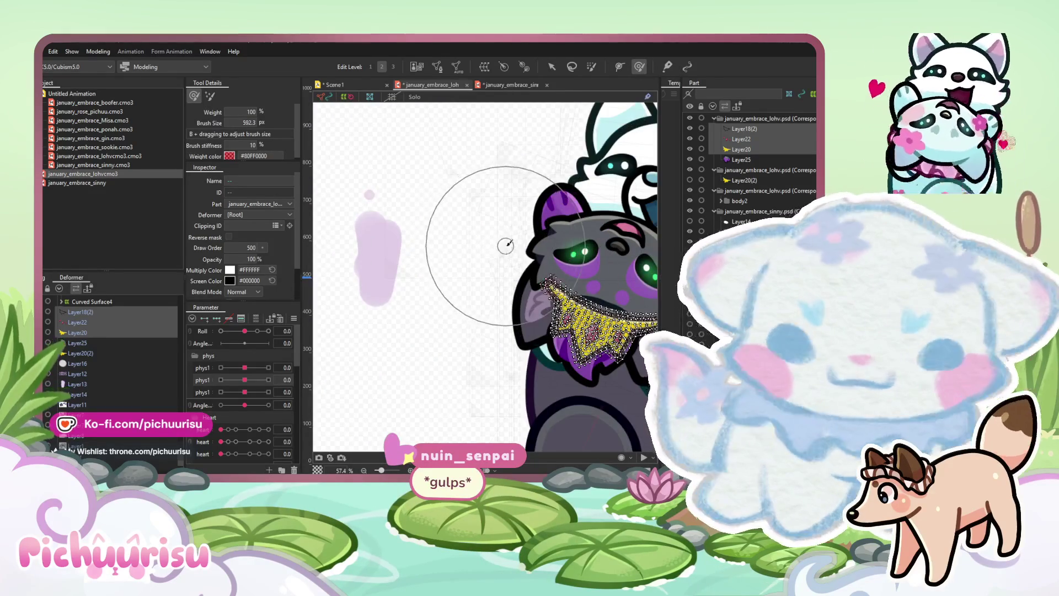
scroll(504, 241, down, 1)
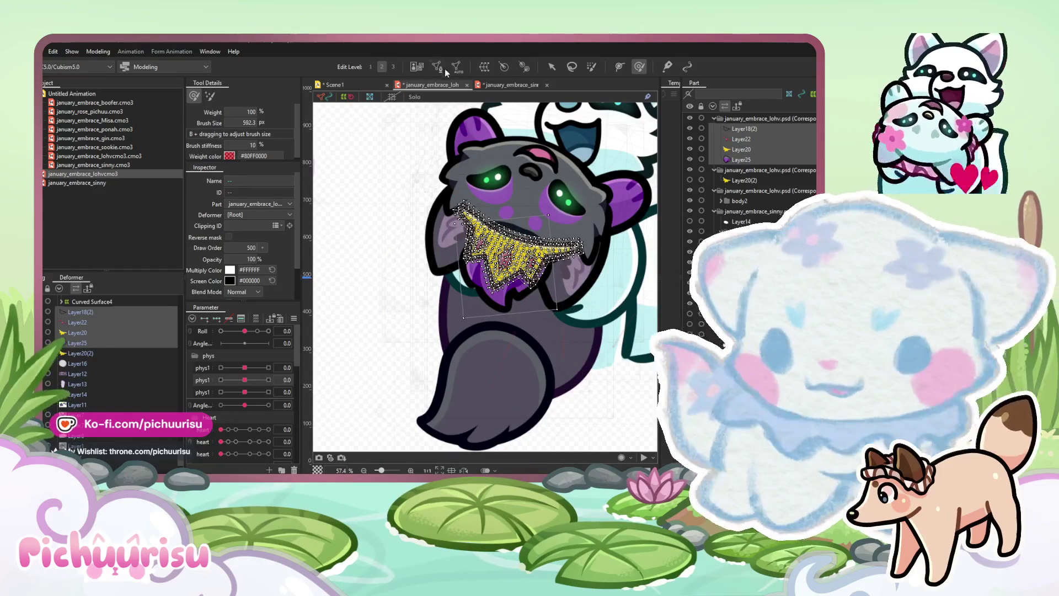
click(714, 211)
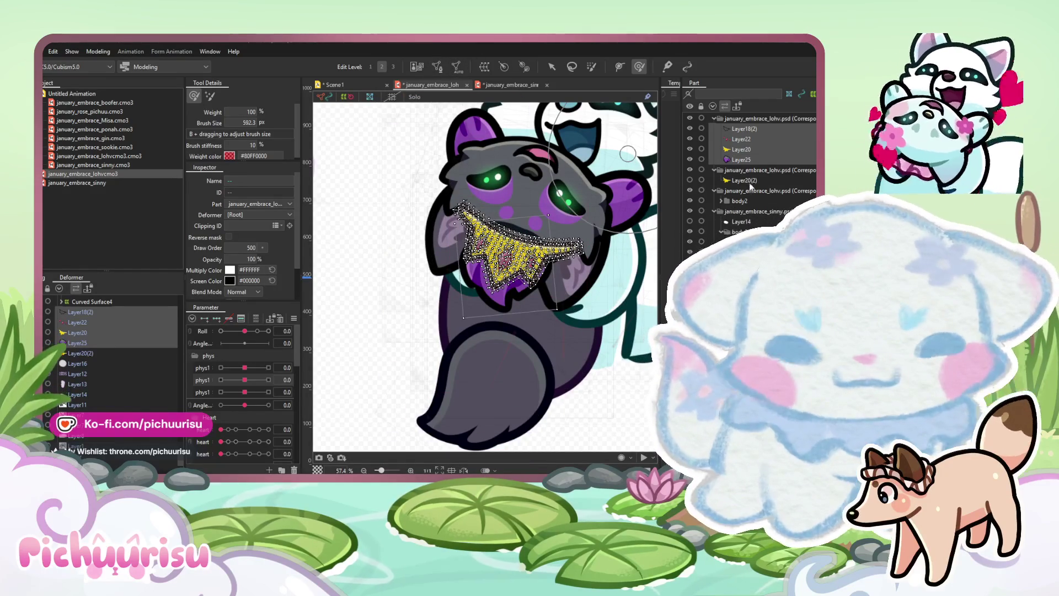
click(484, 66)
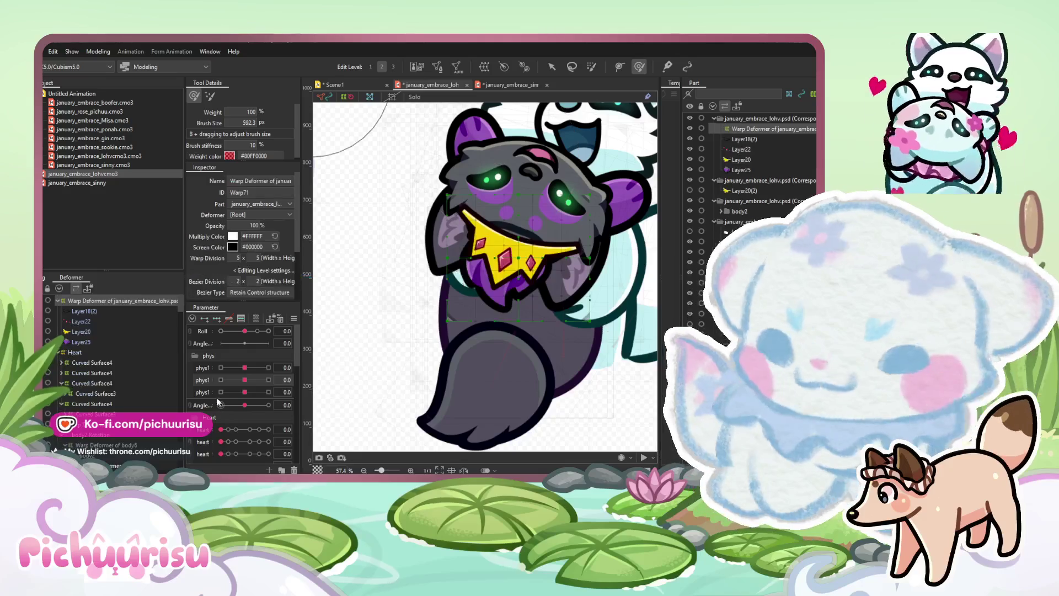
Select the crown layers and drag their warp deformer under its new parent in the body2 hierarchy
click(81, 321)
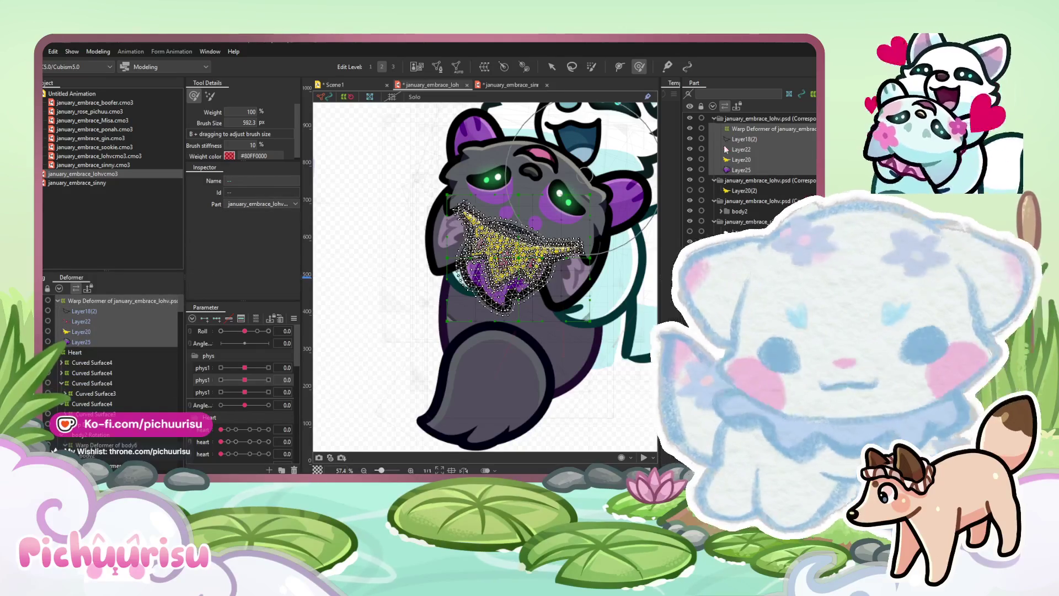
scroll(750, 176, down, 5)
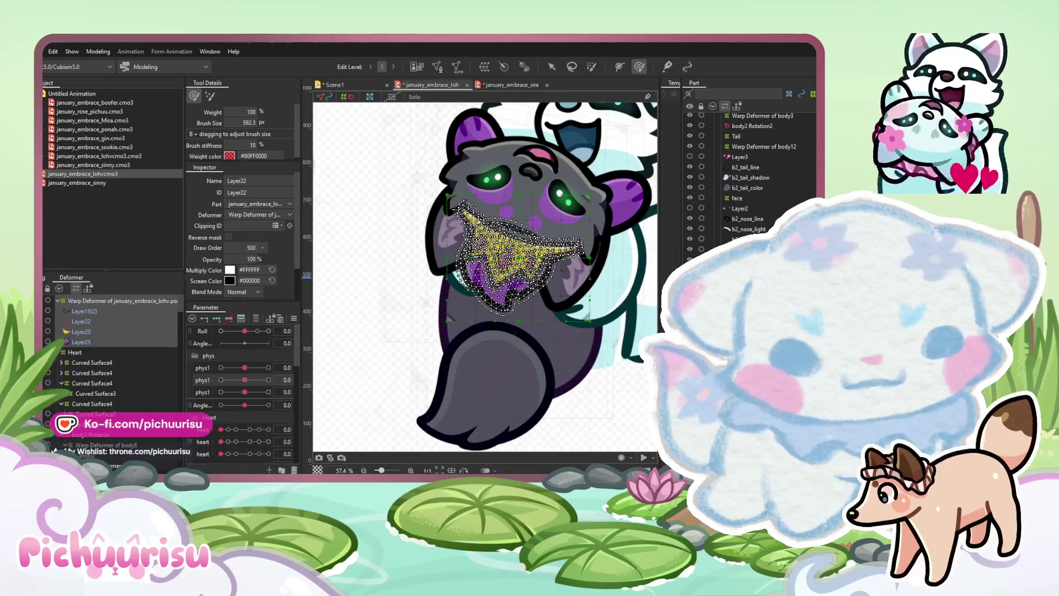
scroll(750, 176, down, 5)
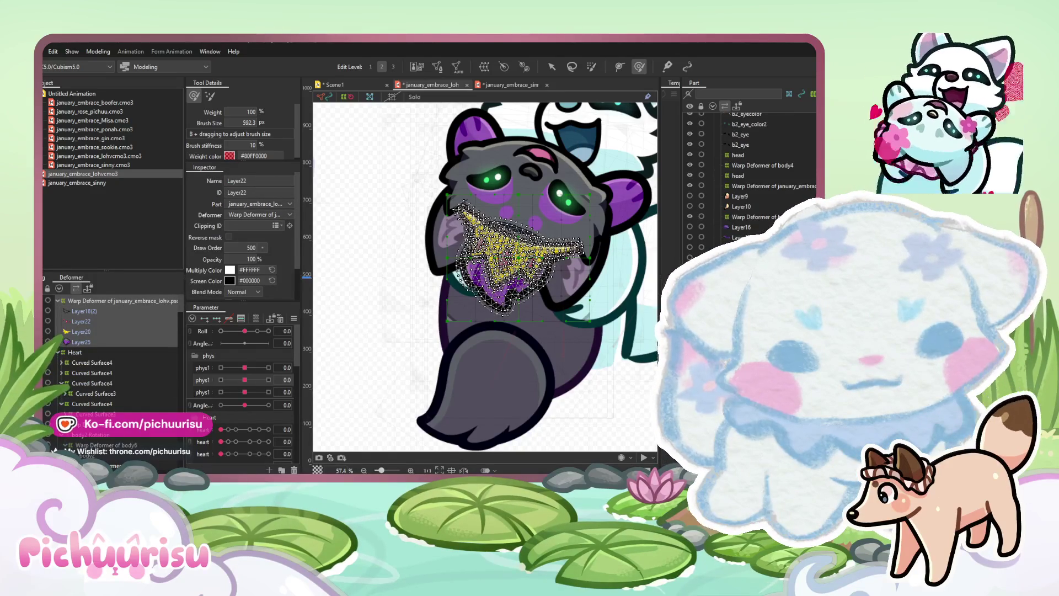
scroll(750, 176, down, 5)
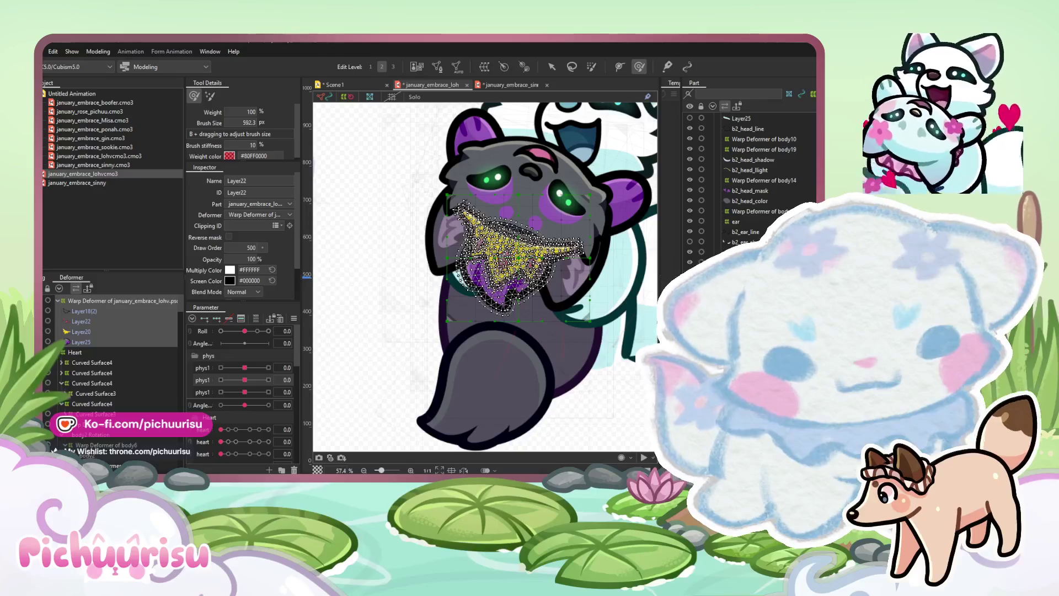
scroll(750, 177, up, 5)
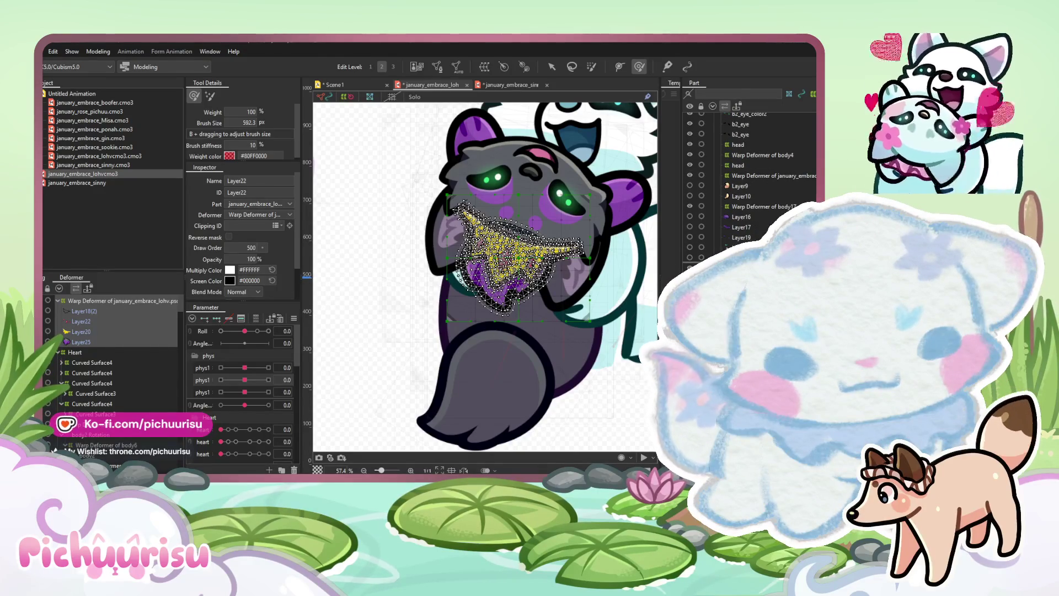
scroll(582, 263, up, 5)
drag(138, 387, 157, 374)
mouse_move(114, 403)
mouse_down()
mouse_move(138, 364)
mouse_move(135, 391)
mouse_move(124, 380)
mouse_move(136, 395)
mouse_move(97, 387)
mouse_up()
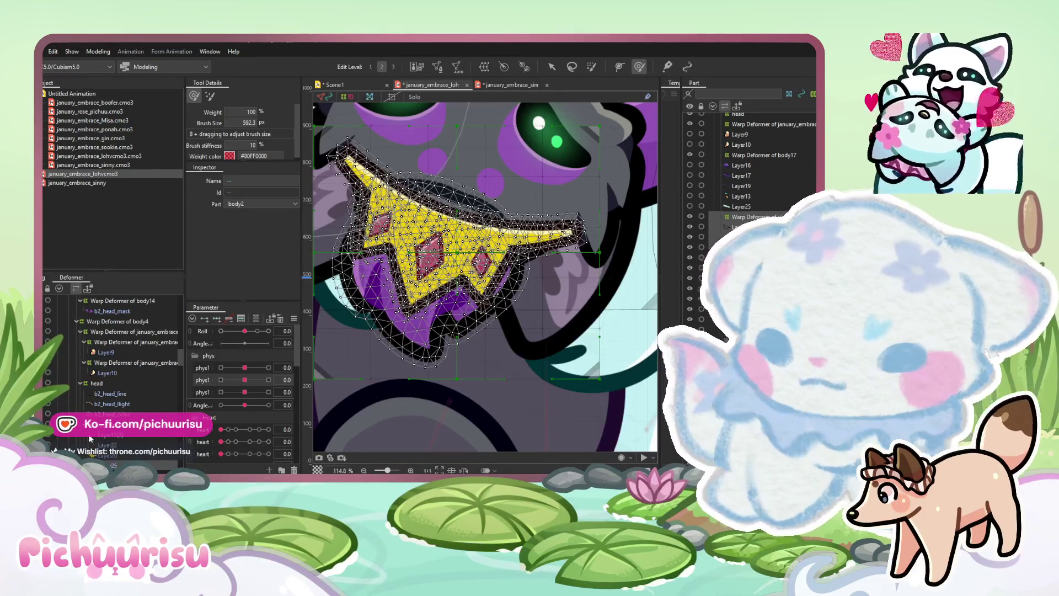
scroll(487, 267, down, 2)
Move the purple piece Layer25 slightly up and left so it sits behind the gold crown
key(v)
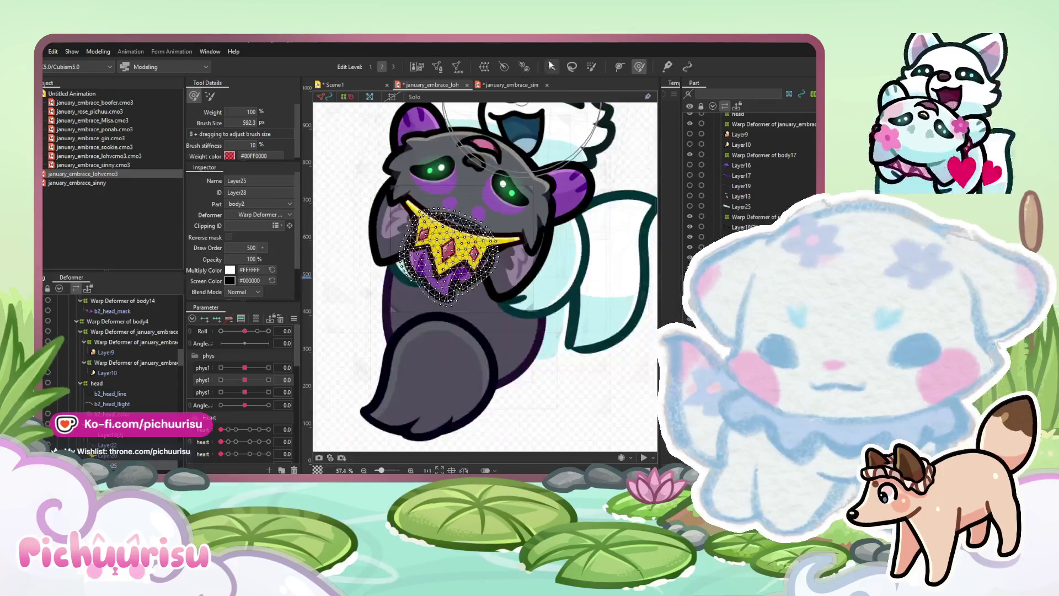
scroll(488, 267, up, 2)
drag(431, 257, 428, 272)
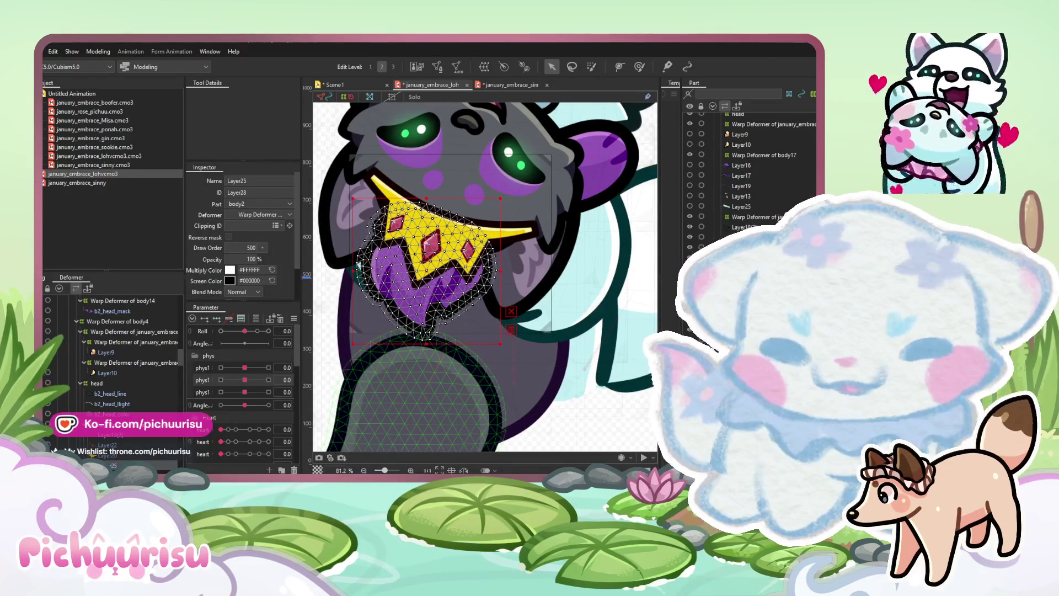
drag(425, 266, 420, 264)
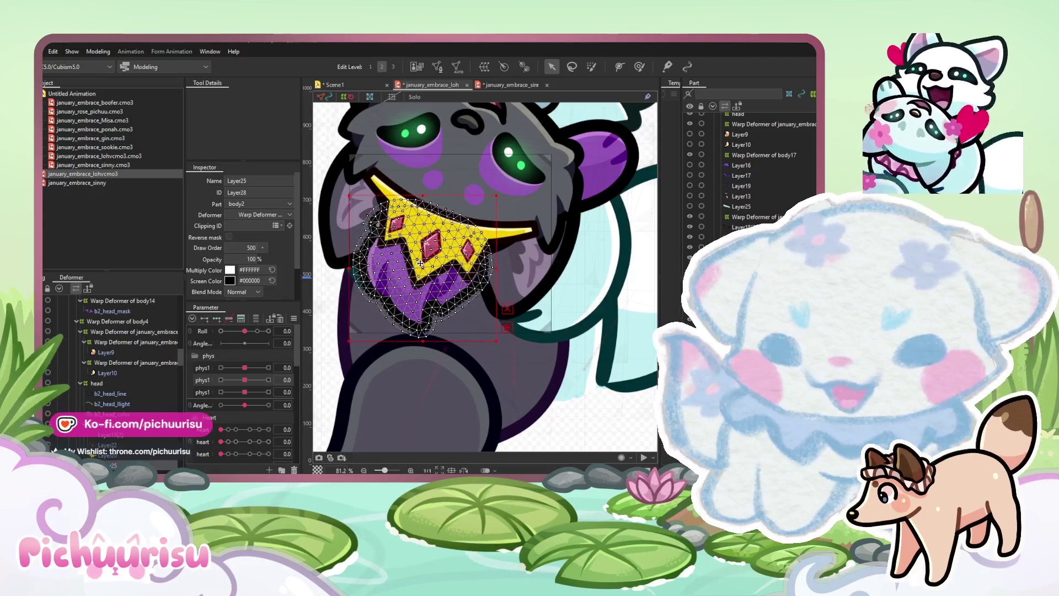
Clear the crown selection and select the head warp deformer Warp71
click(375, 182)
scroll(264, 242, down, 2)
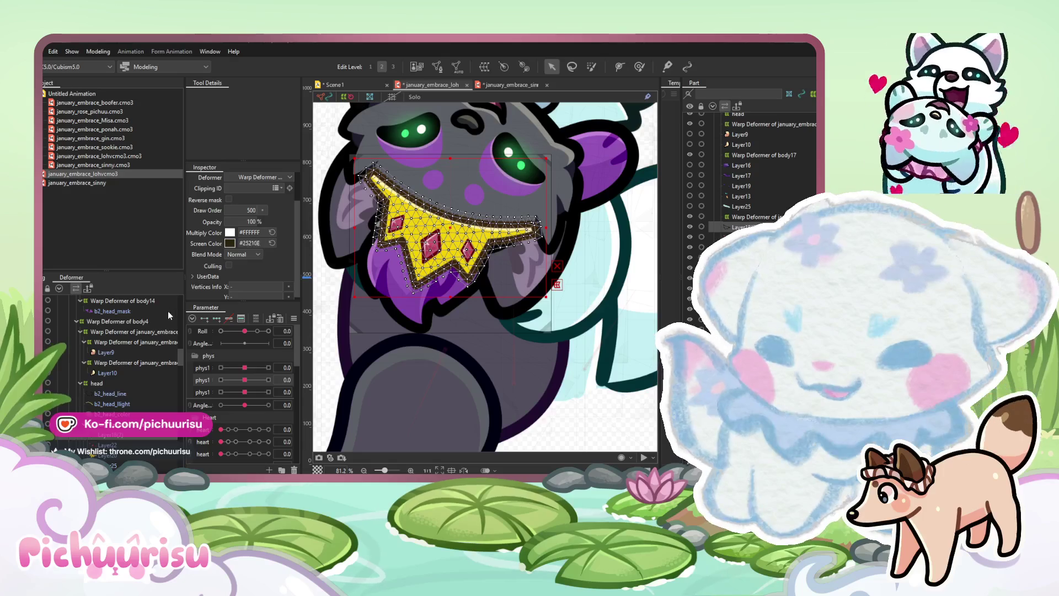
click(594, 421)
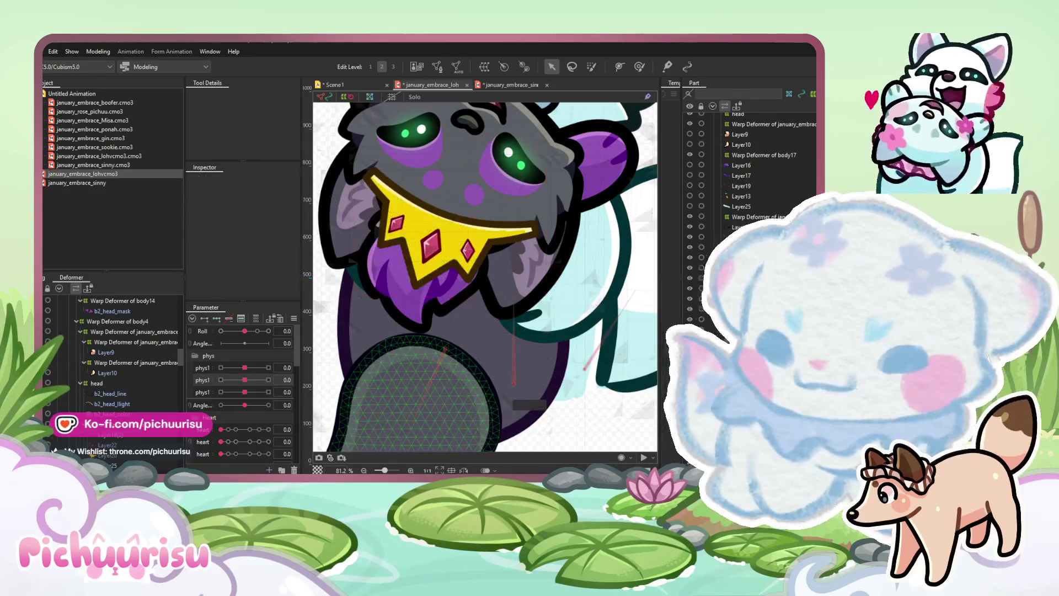
click(420, 285)
scroll(420, 284, down, 2)
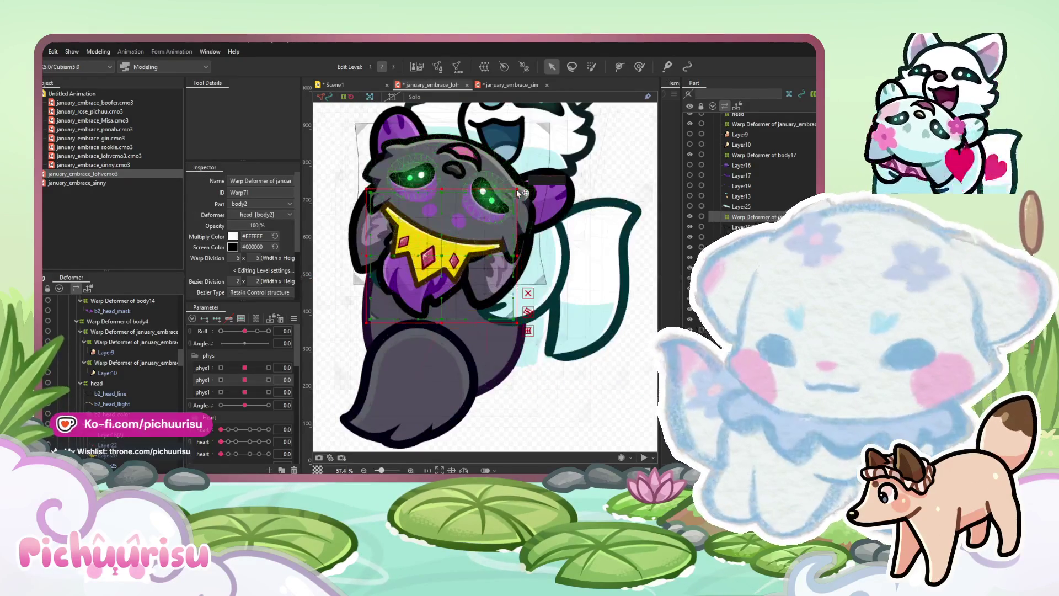
Rotate the head deformer with the crown, then preview the Roll -10 and 10 tilts
drag(521, 182, 534, 214)
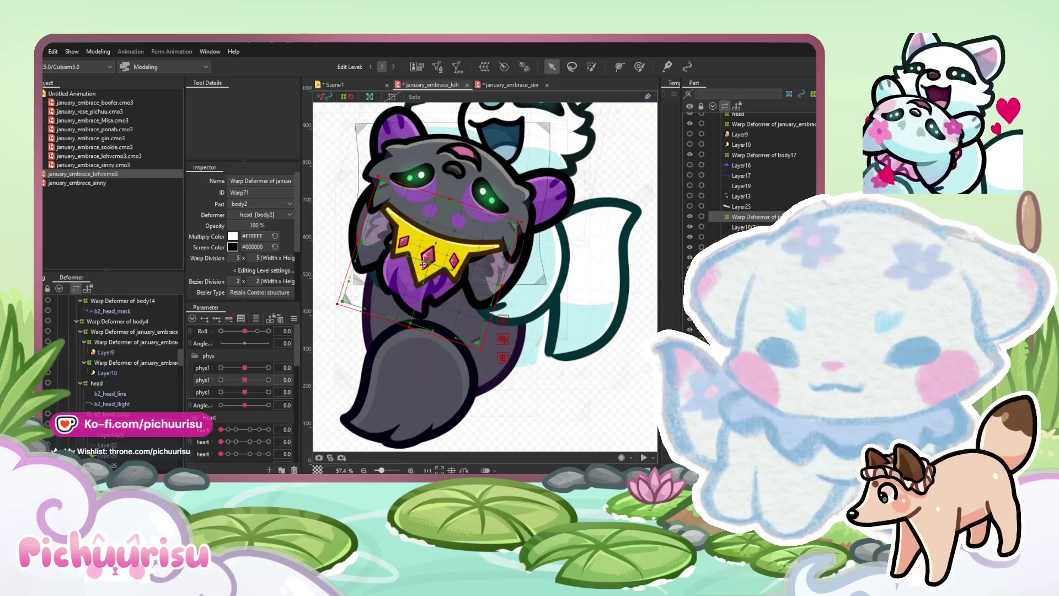
click(223, 331)
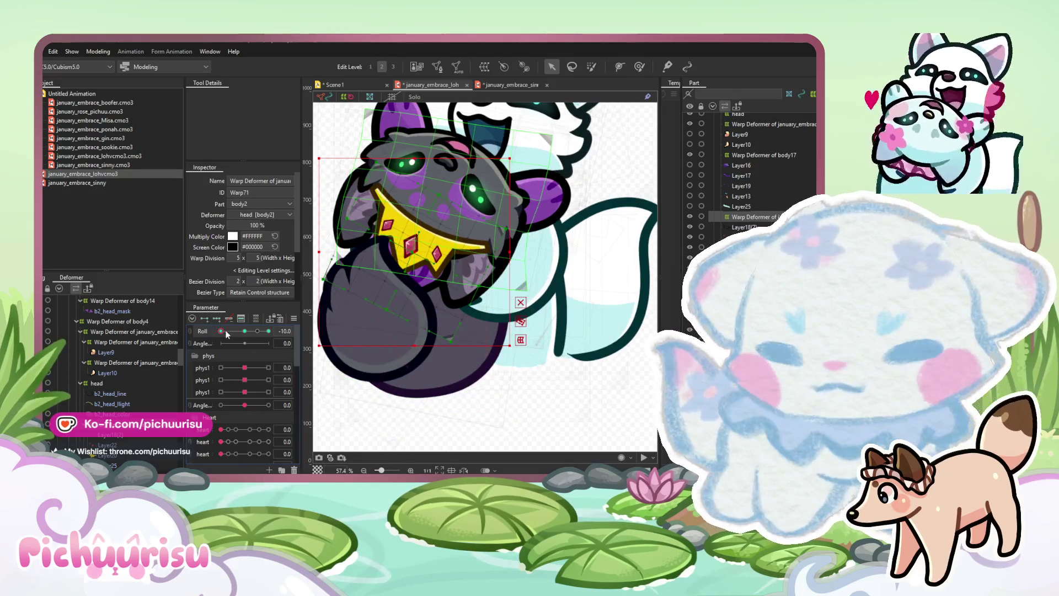
click(268, 331)
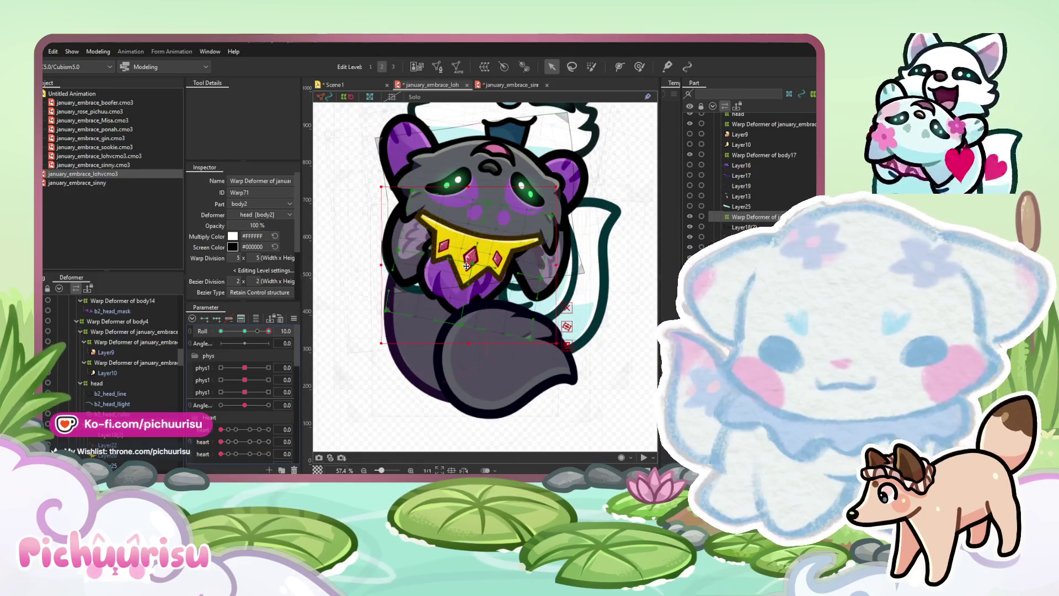
With the Deform Brush, reshape the crown, face and body mesh for the Roll 10 tilt
click(640, 68)
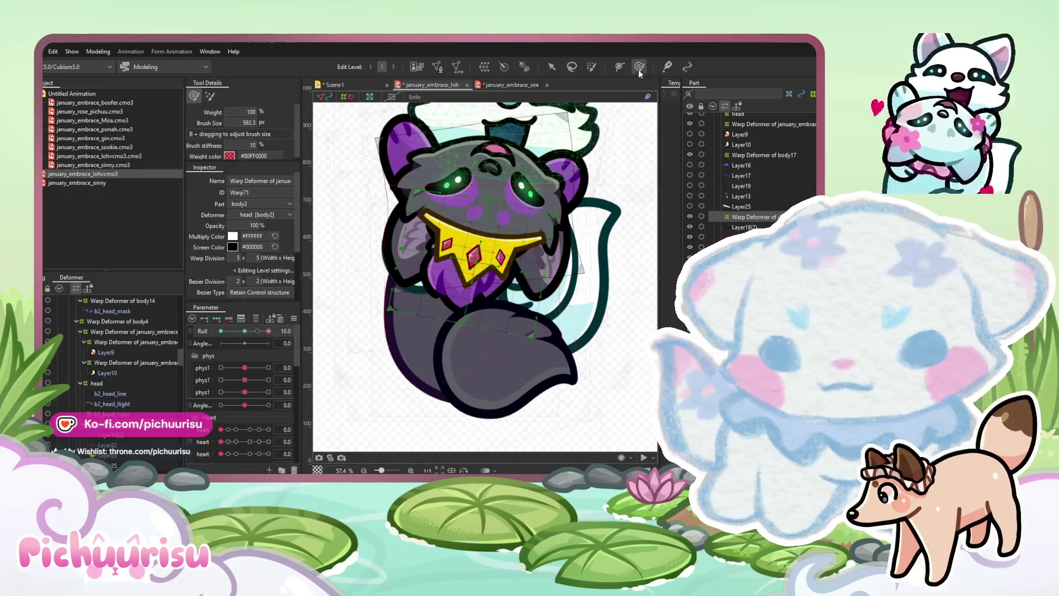
drag(475, 248, 534, 252)
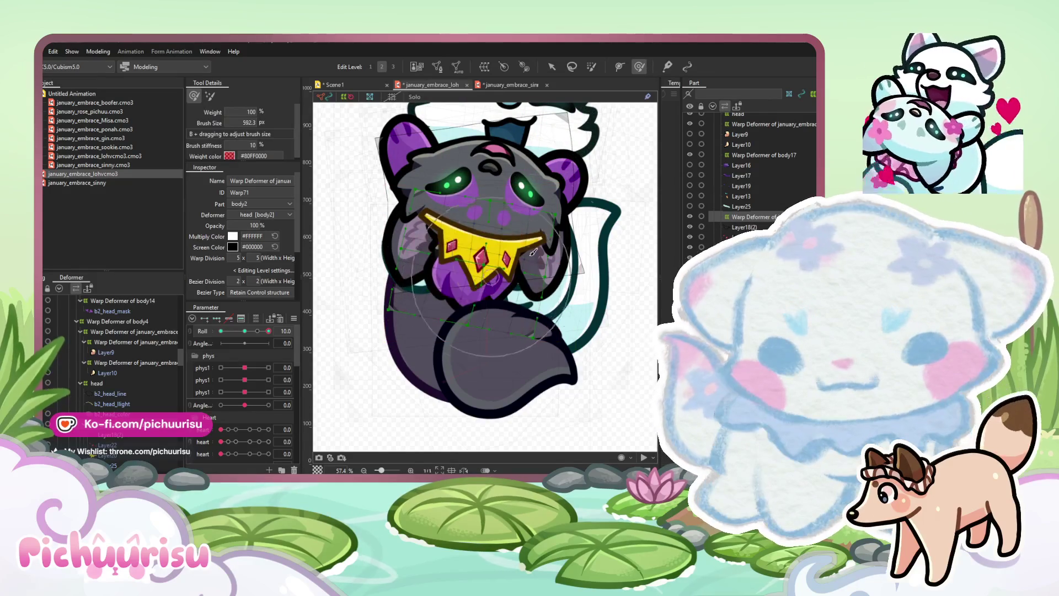
mouse_move(475, 309)
mouse_down()
mouse_move(466, 331)
mouse_move(483, 285)
mouse_up()
drag(378, 296, 405, 215)
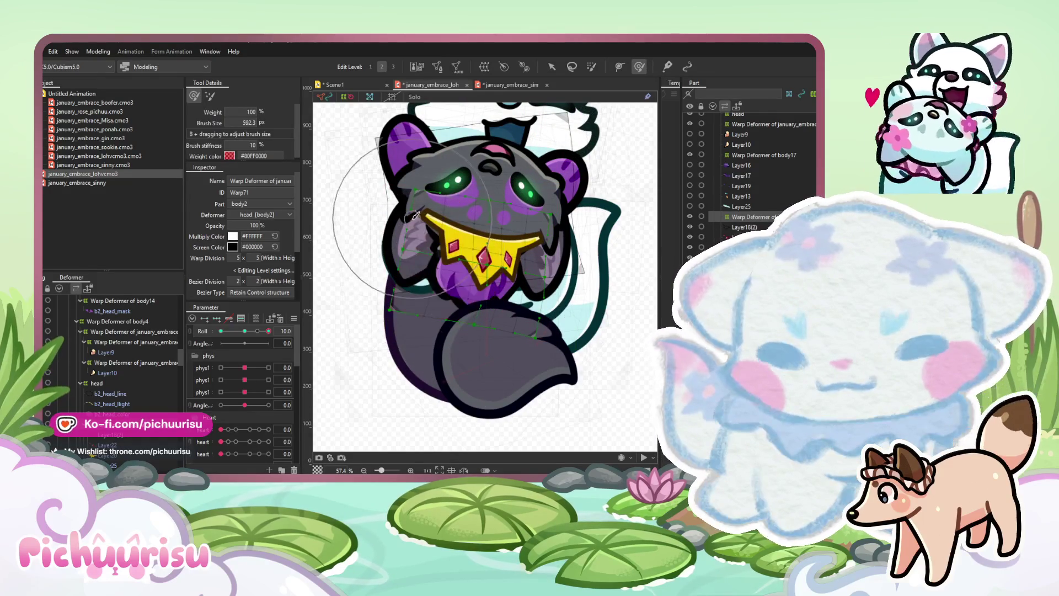
drag(495, 185, 497, 190)
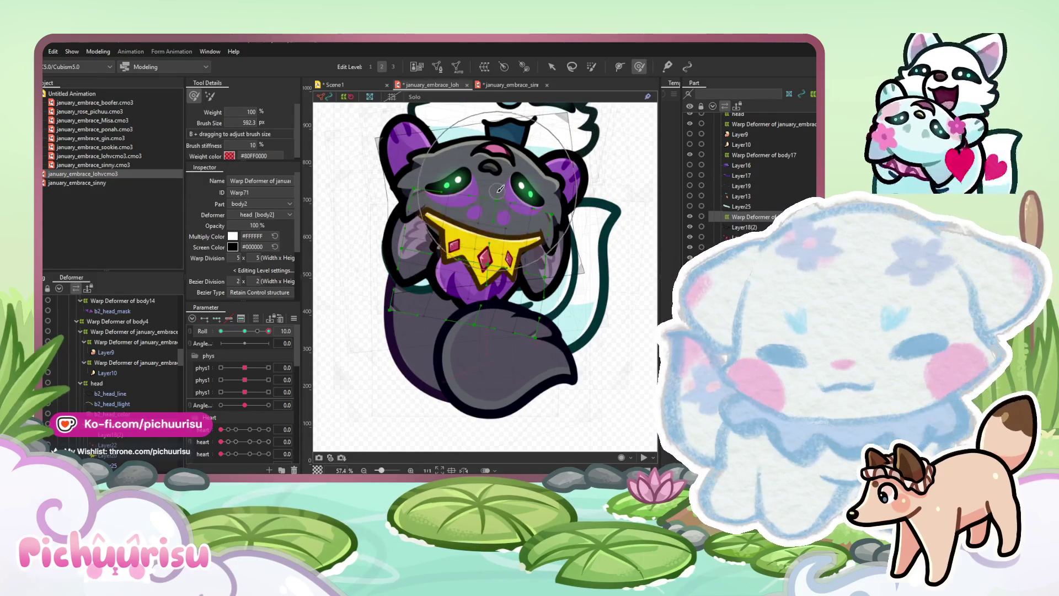
mouse_move(486, 292)
mouse_down()
mouse_move(441, 274)
mouse_move(453, 265)
mouse_move(500, 271)
mouse_move(464, 232)
mouse_move(438, 164)
mouse_up()
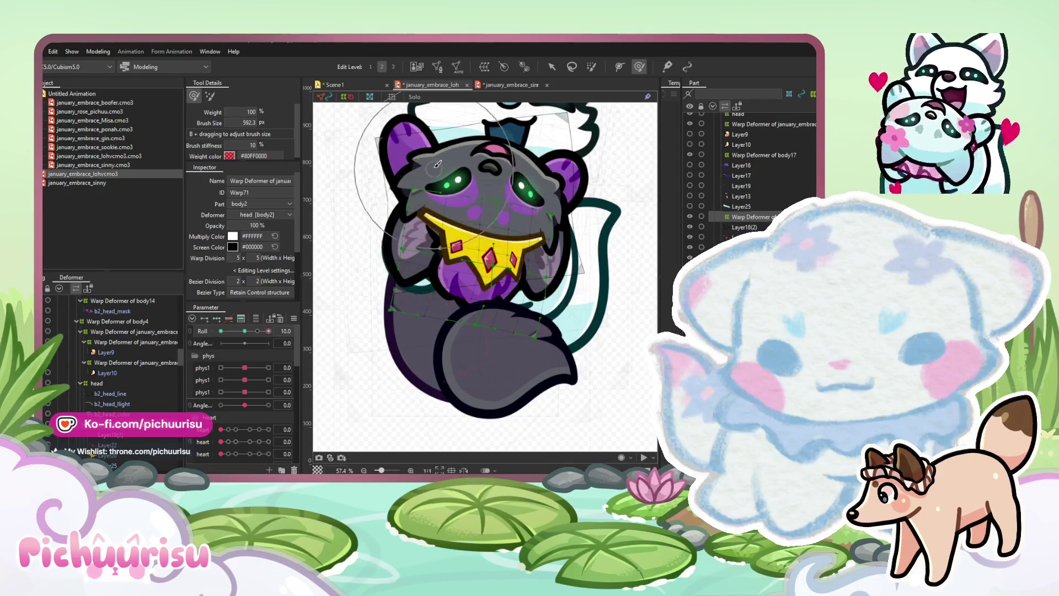
drag(485, 212, 486, 212)
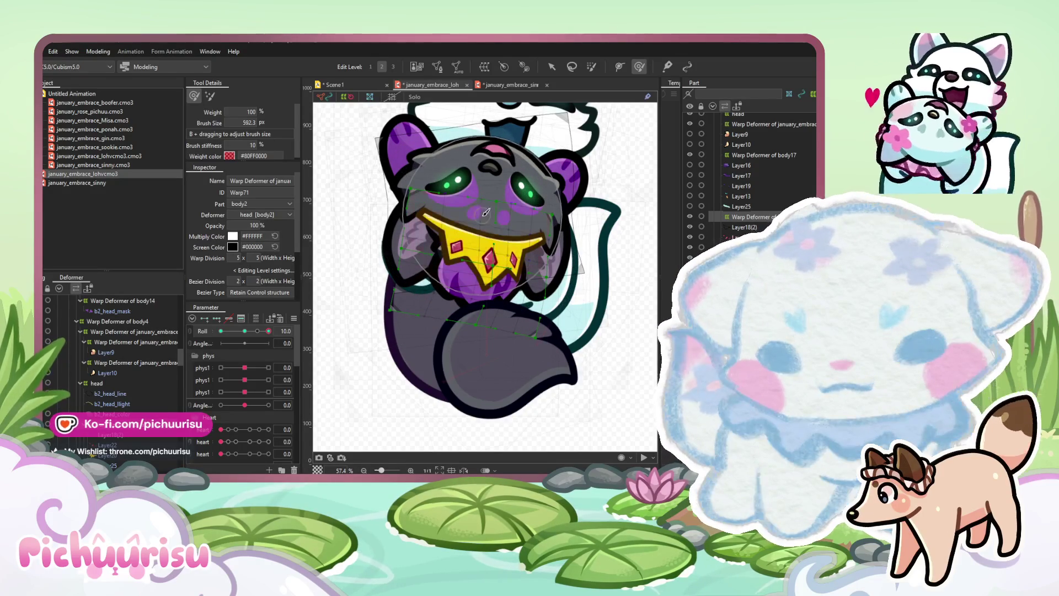
Brush the crown and face at Roll -10 and Roll 10, rocking the head to check motion
click(220, 331)
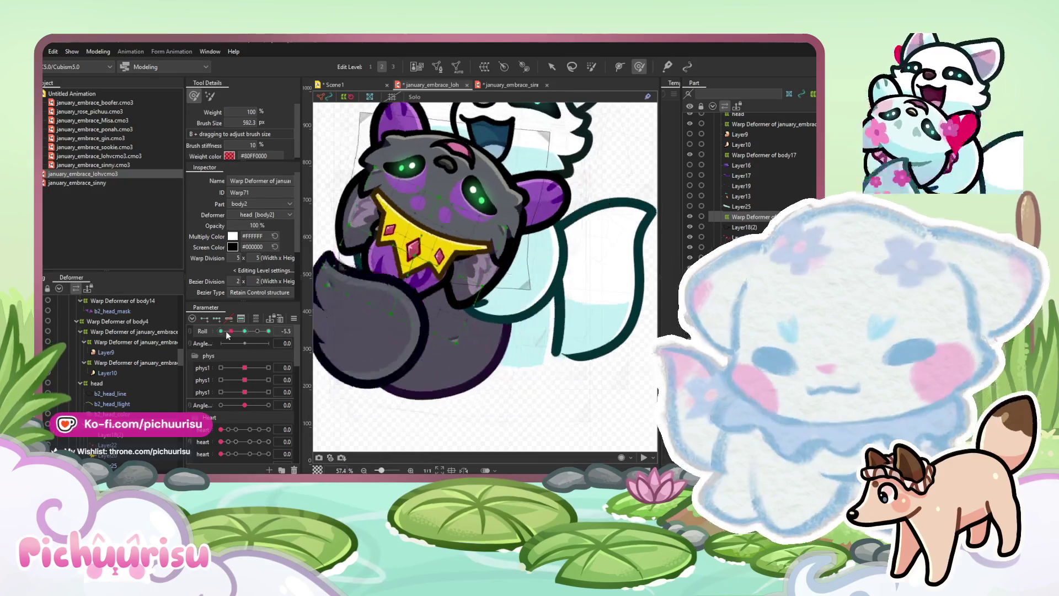
drag(435, 285, 397, 269)
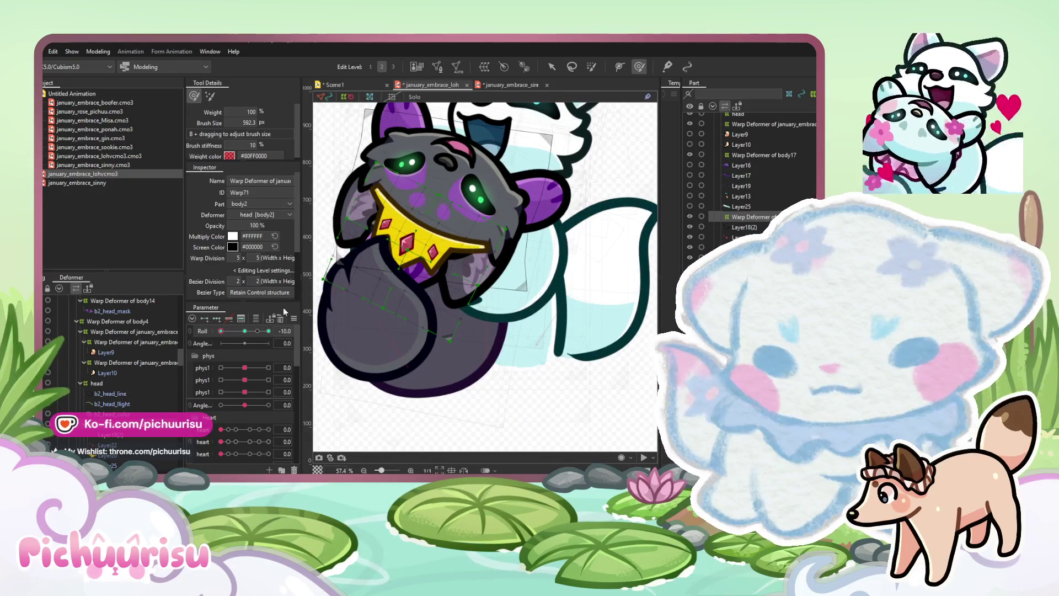
mouse_move(244, 333)
mouse_down()
mouse_move(222, 331)
mouse_move(244, 331)
mouse_up()
click(269, 331)
drag(465, 241, 385, 197)
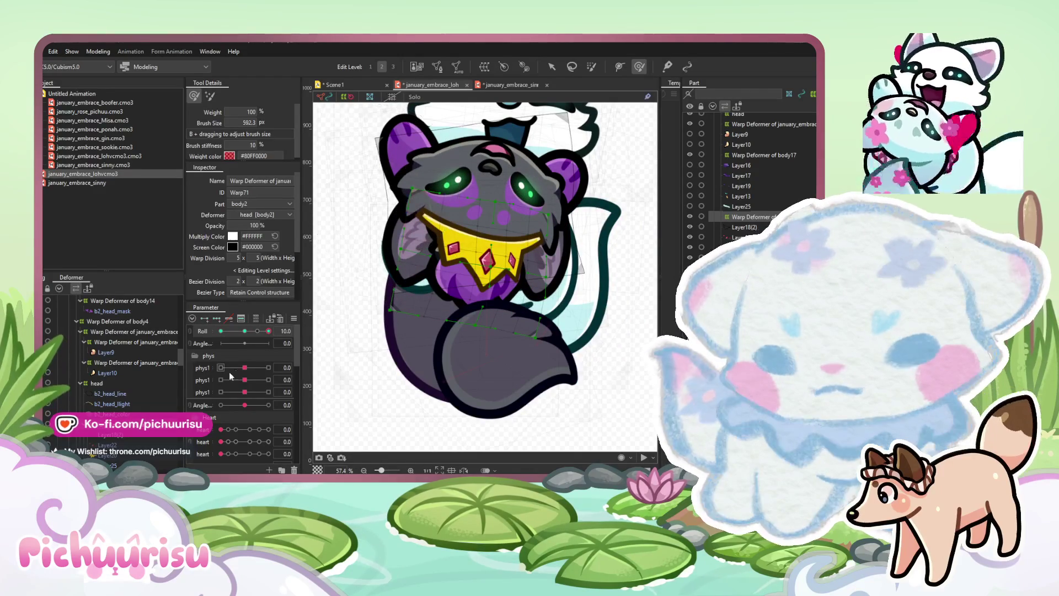
click(221, 331)
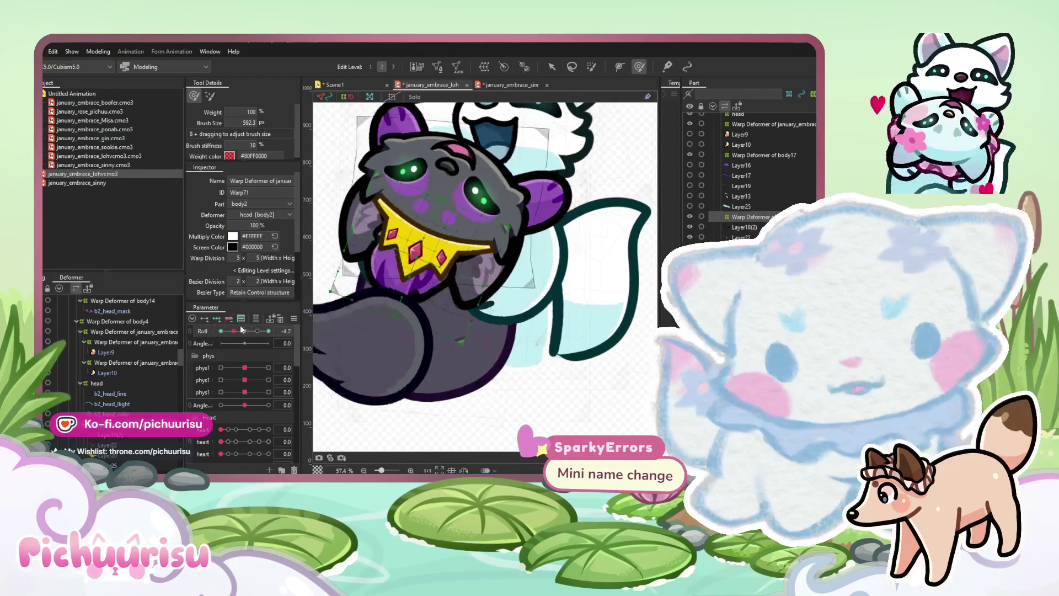
mouse_move(221, 331)
mouse_down()
mouse_move(244, 331)
mouse_move(226, 313)
mouse_up()
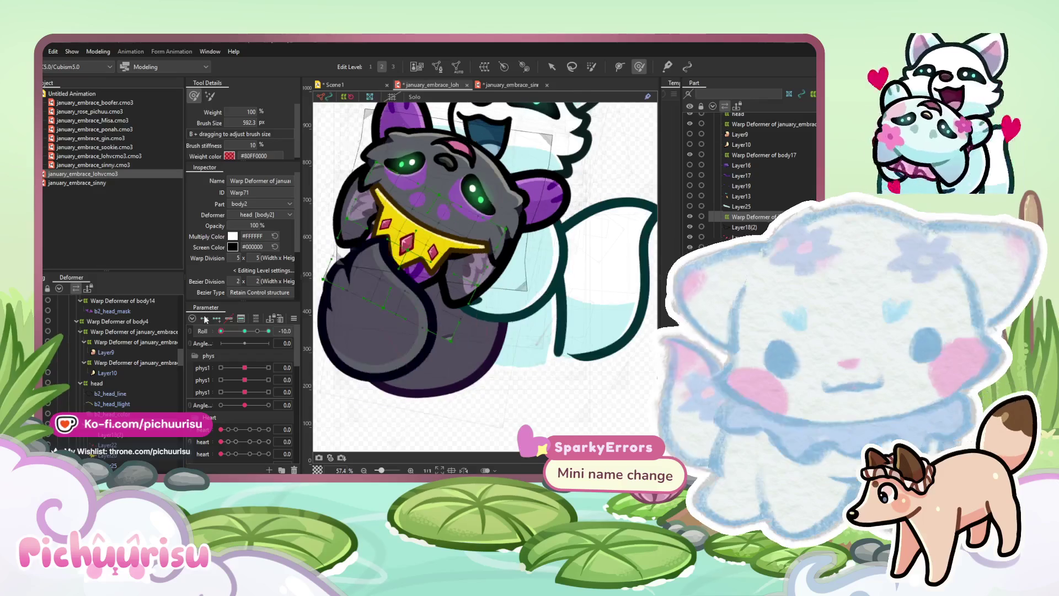
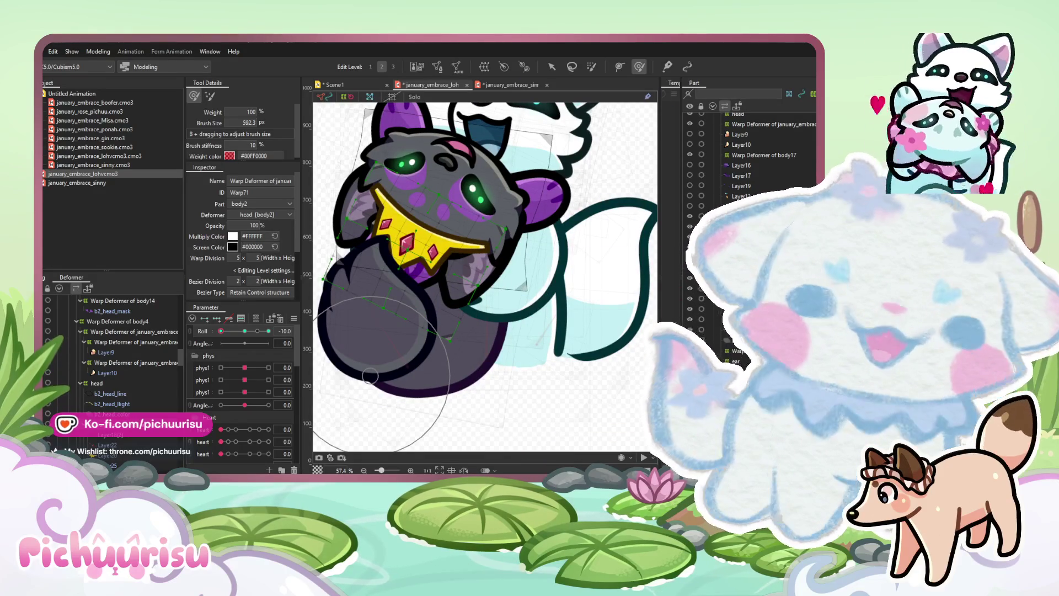
Set head warp deformer Warp71's warp division to 10 × 10
drag(221, 331, 312, 329)
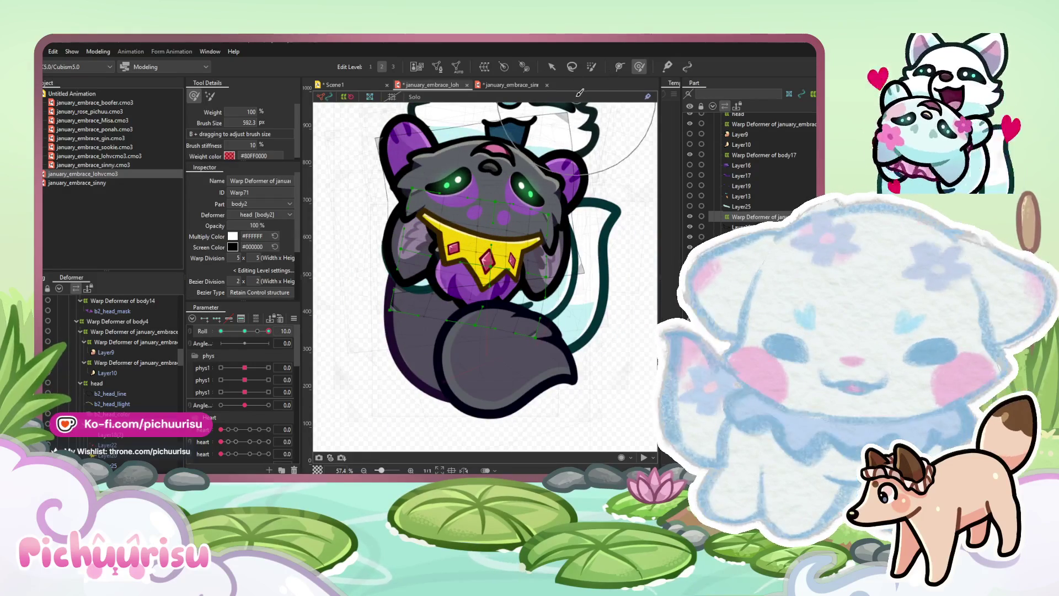
scroll(537, 200, up, 2)
click(237, 258)
text(10)
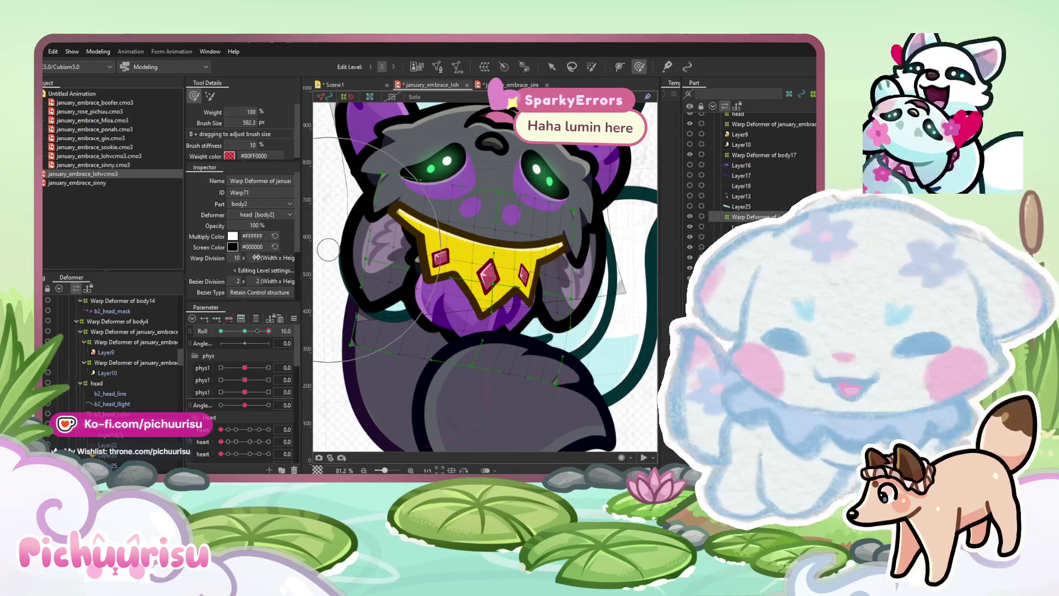
text(0)
key(Return)
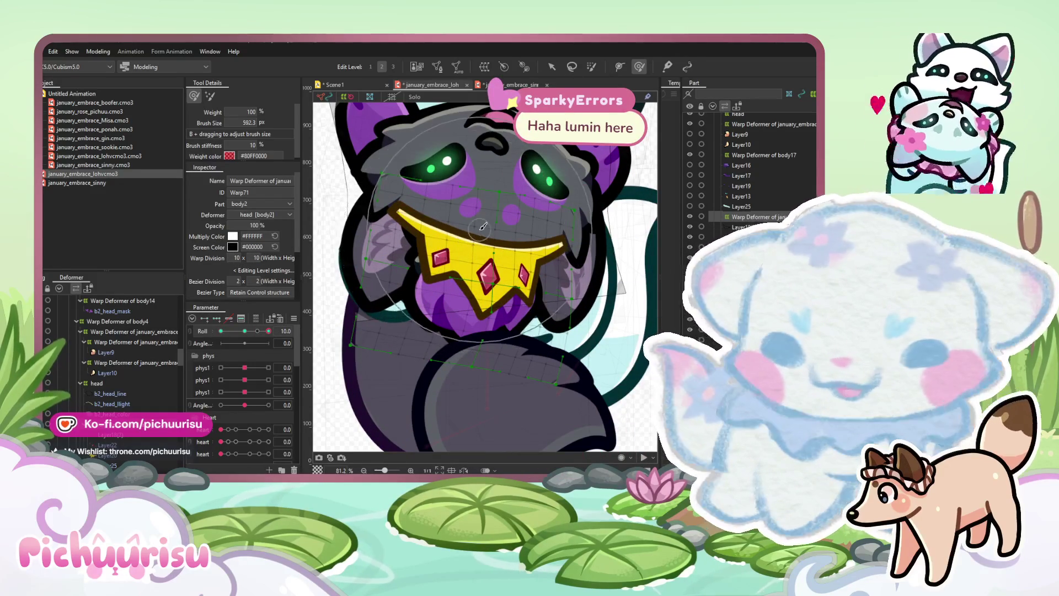
Paint Warp71 weights over the yellow collar and lower body, checking the pose at Roll -10
drag(328, 250, 430, 218)
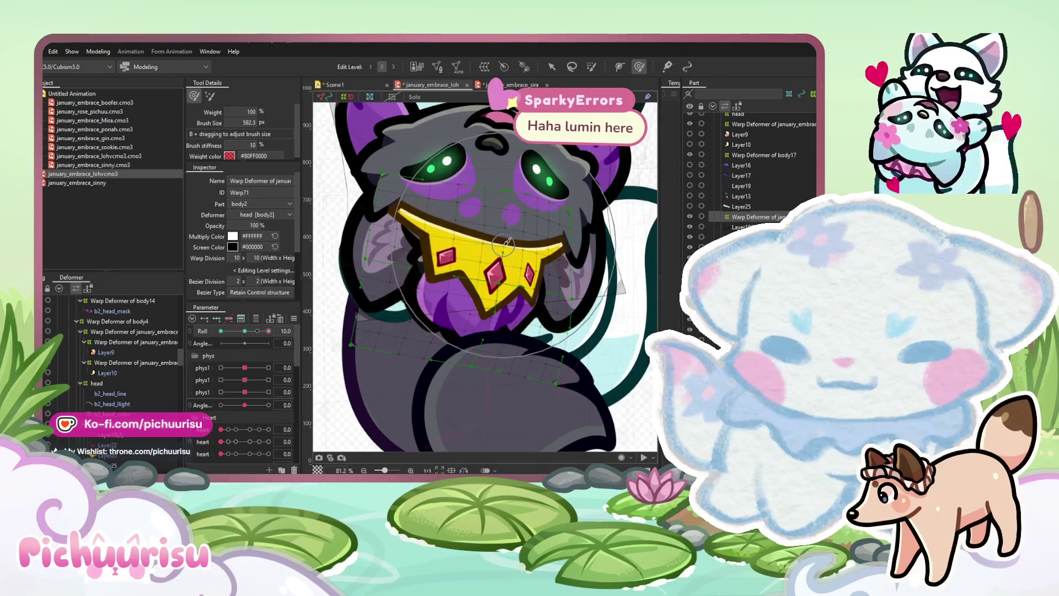
drag(496, 336, 472, 362)
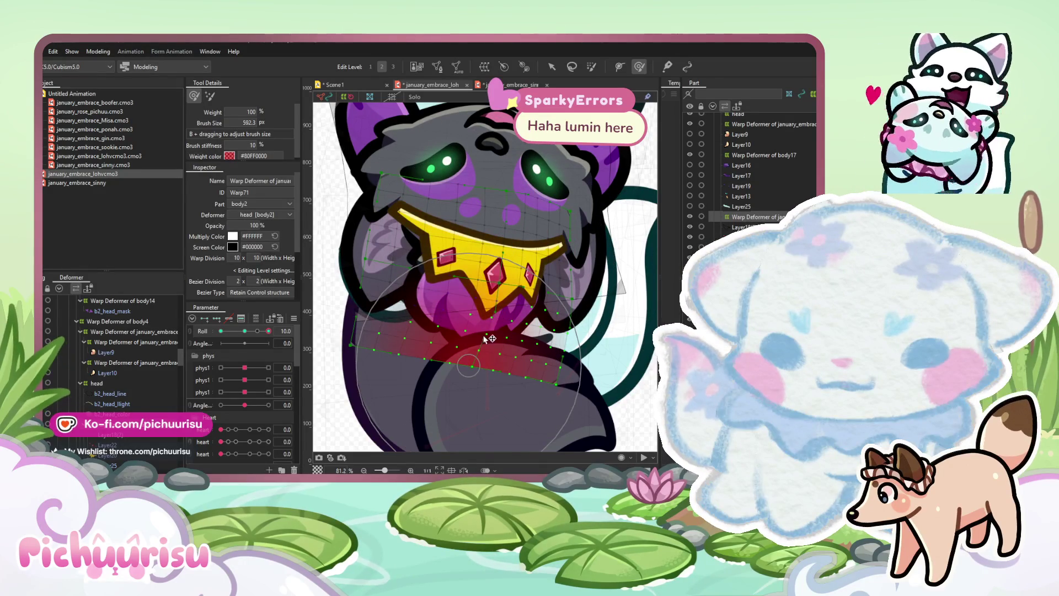
scroll(469, 353, down, 3)
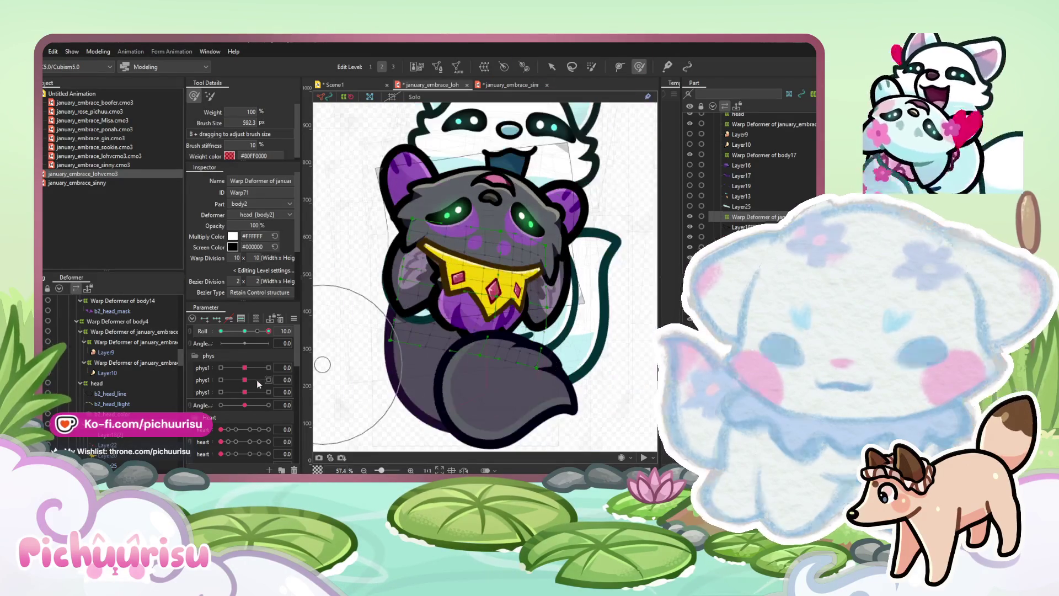
drag(244, 331, 221, 331)
scroll(363, 331, up, 3)
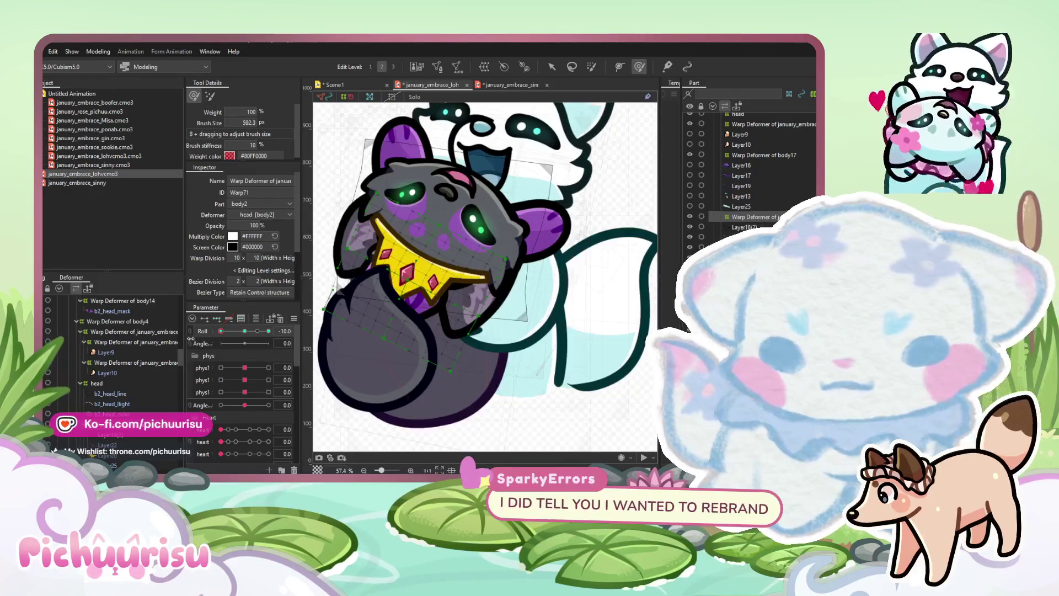
mouse_move(362, 330)
mouse_down()
mouse_move(337, 329)
mouse_move(326, 346)
mouse_up()
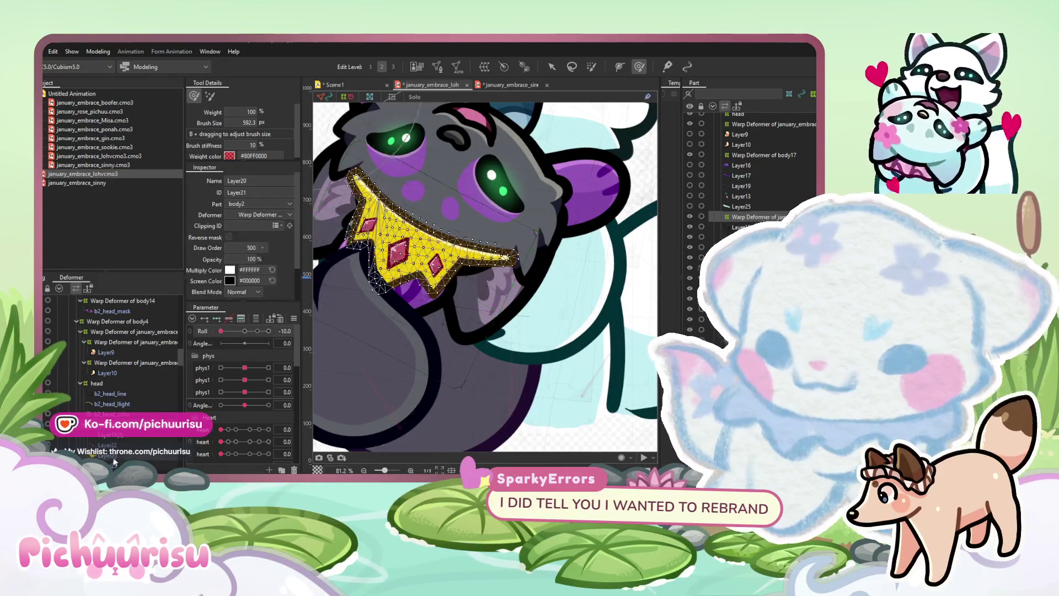
Select the collar's warp deformer and collar mesh, previewing the pose at Roll 10 and -10
scroll(114, 386, down, 2)
click(115, 407)
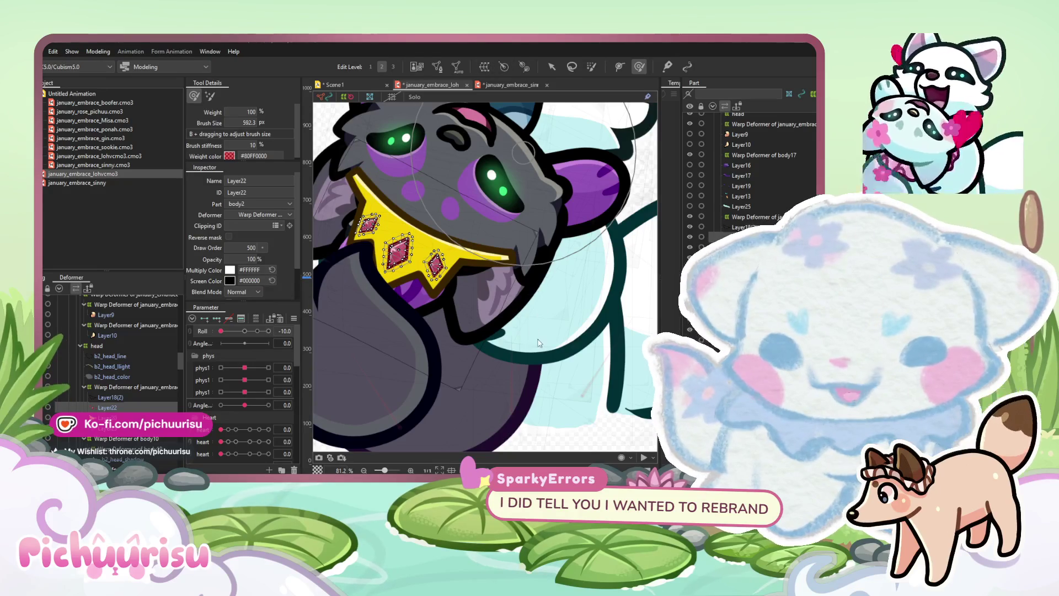
click(217, 320)
click(268, 331)
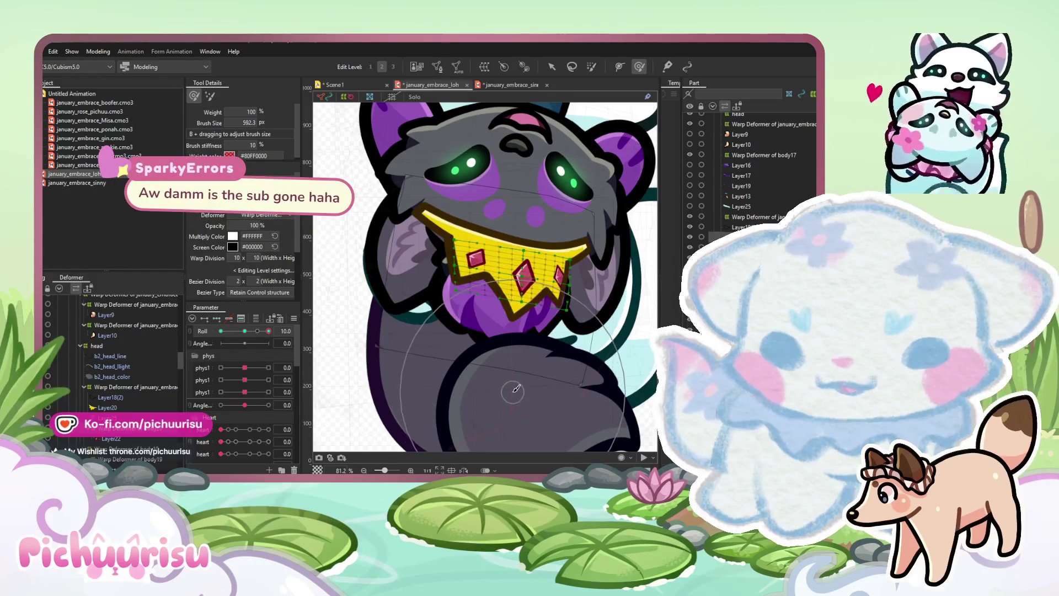
drag(261, 331, 221, 331)
click(432, 289)
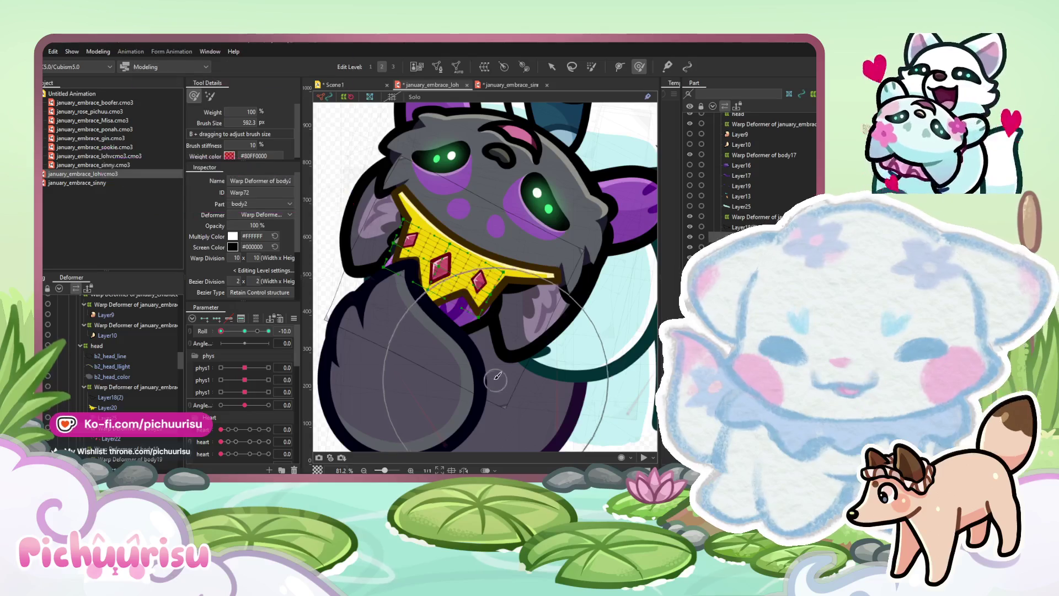
scroll(497, 370, down, 2)
drag(235, 337, 286, 330)
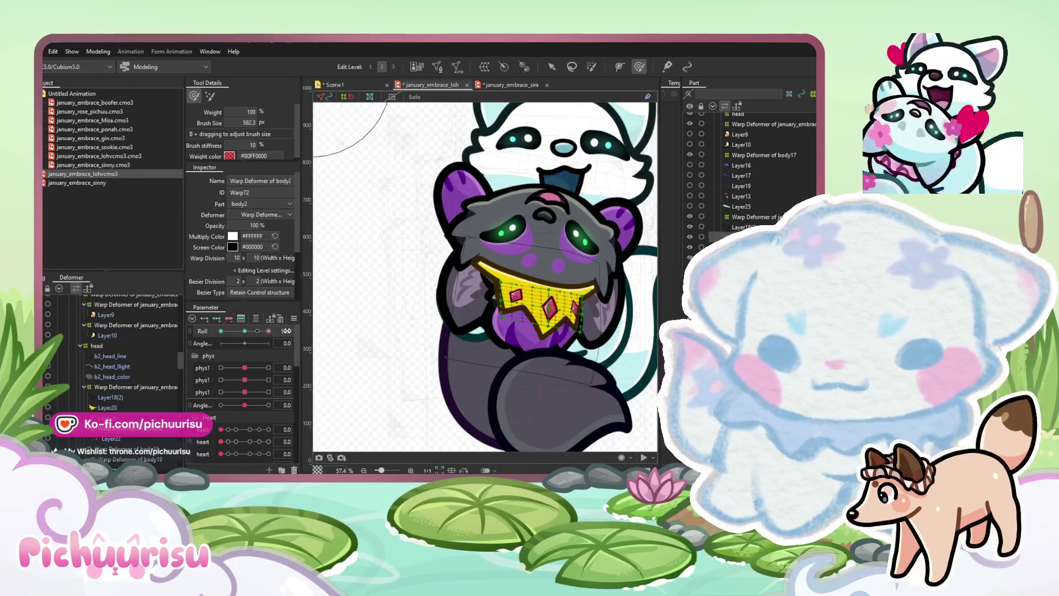
Paint Warp71 weight over the bib and belly, checking the deformation at Roll -10
click(173, 386)
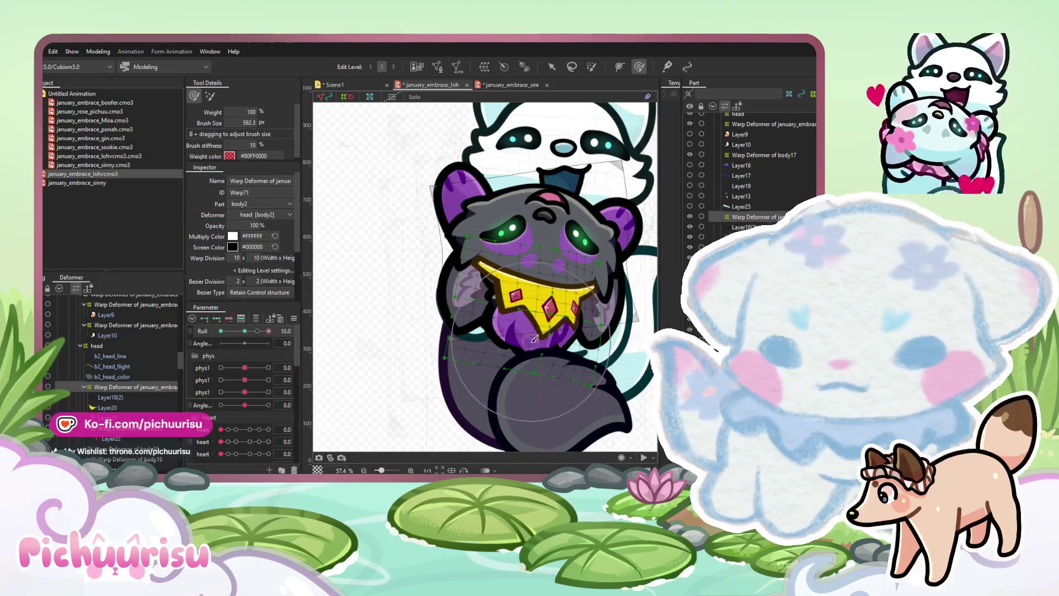
drag(537, 356, 549, 356)
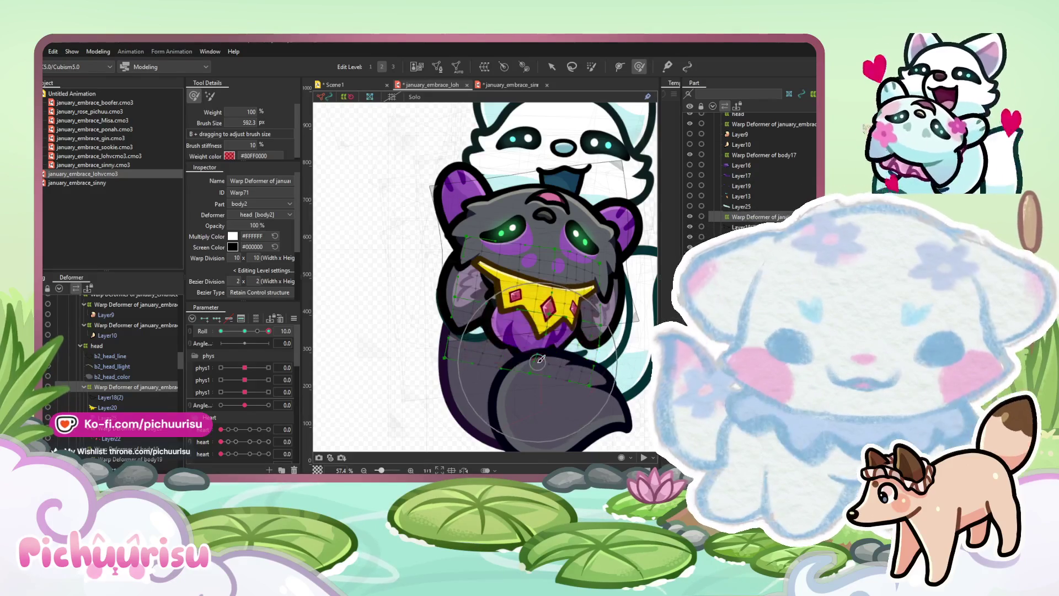
mouse_move(541, 352)
mouse_down()
mouse_move(537, 339)
mouse_move(560, 372)
mouse_move(552, 363)
mouse_up()
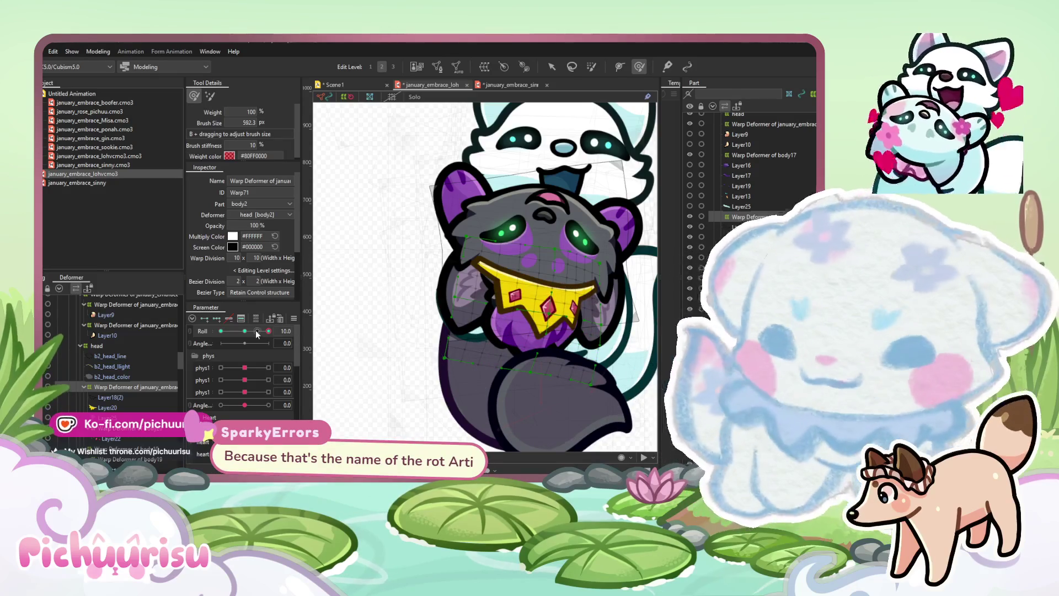
drag(257, 333, 218, 327)
drag(499, 353, 506, 349)
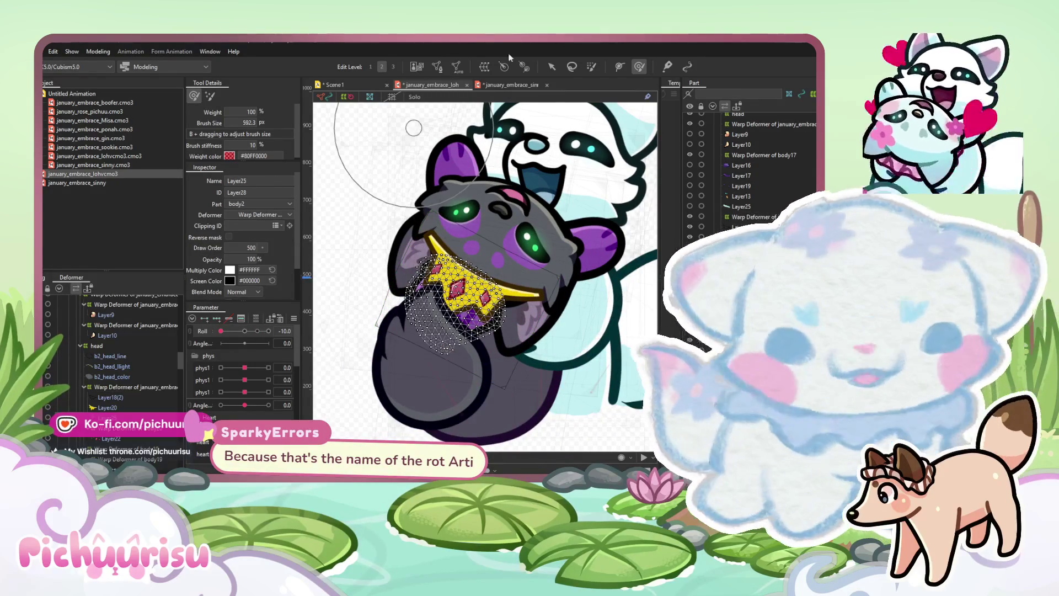
Select body2 deformer Warp73, test Roll at 10 and -10, then reset Roll to 0
click(565, 347)
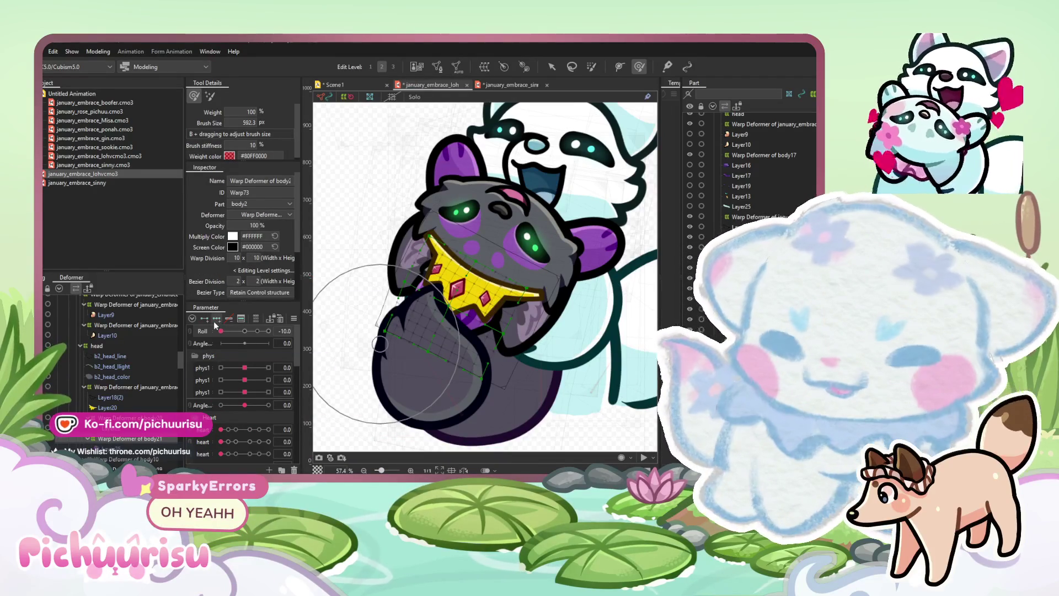
drag(232, 334, 324, 343)
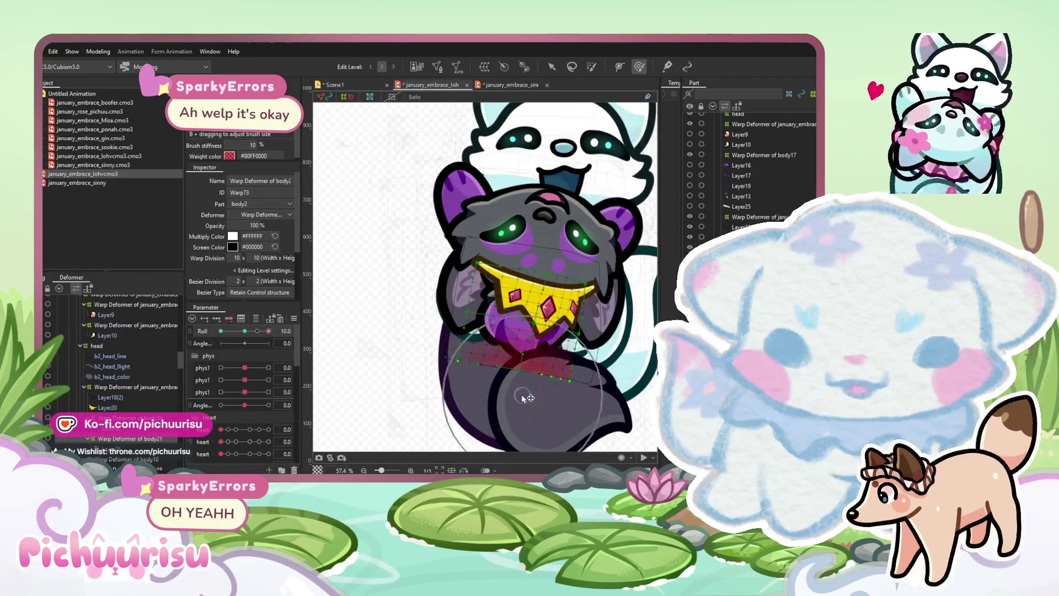
drag(266, 333, 208, 320)
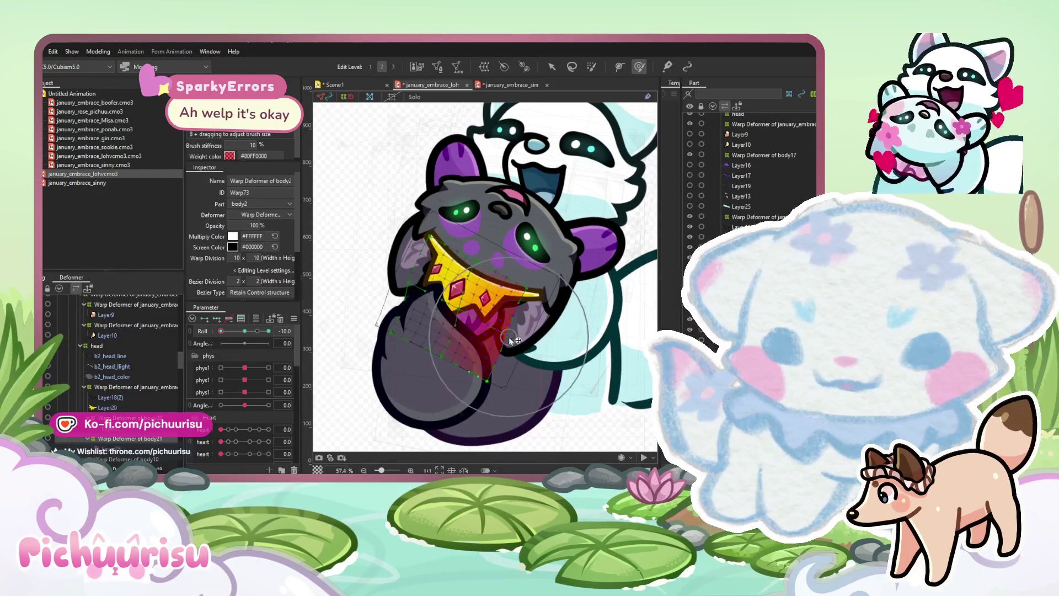
mouse_move(221, 345)
mouse_down()
mouse_move(278, 341)
mouse_move(227, 339)
mouse_move(253, 343)
mouse_move(244, 331)
mouse_up()
click(474, 331)
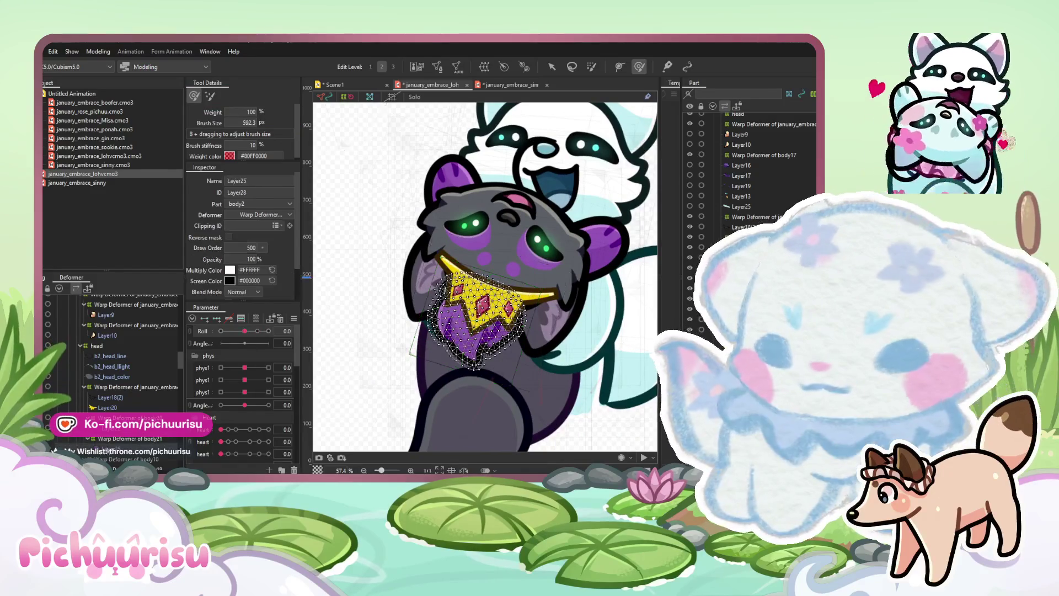
Preview the first two phys1 parameters at 10 and -10, returning the second to 0
drag(245, 367, 303, 372)
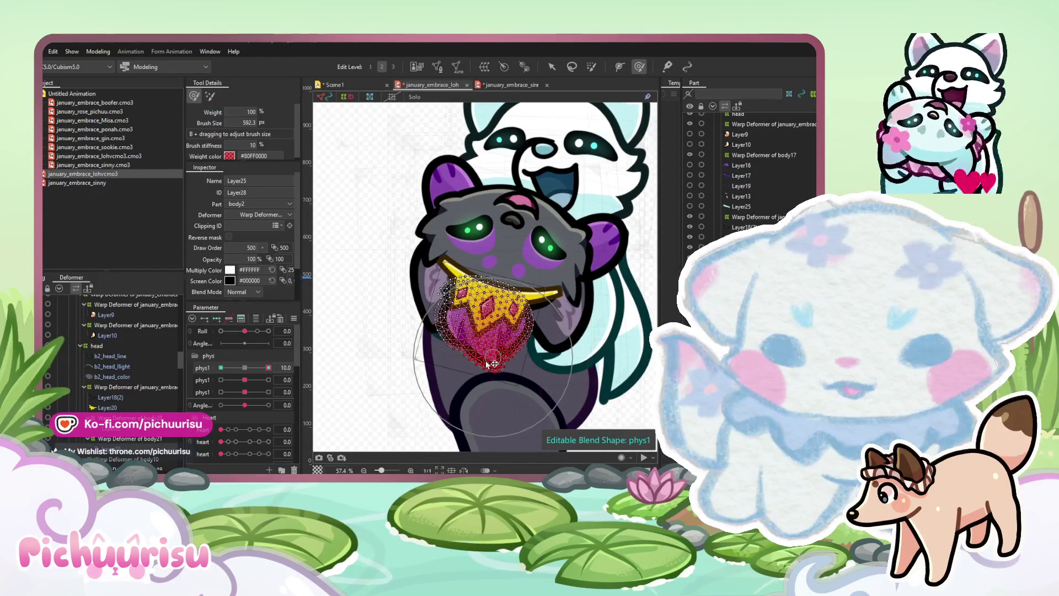
mouse_move(252, 369)
mouse_down()
mouse_move(219, 368)
mouse_move(282, 372)
mouse_move(249, 373)
mouse_up()
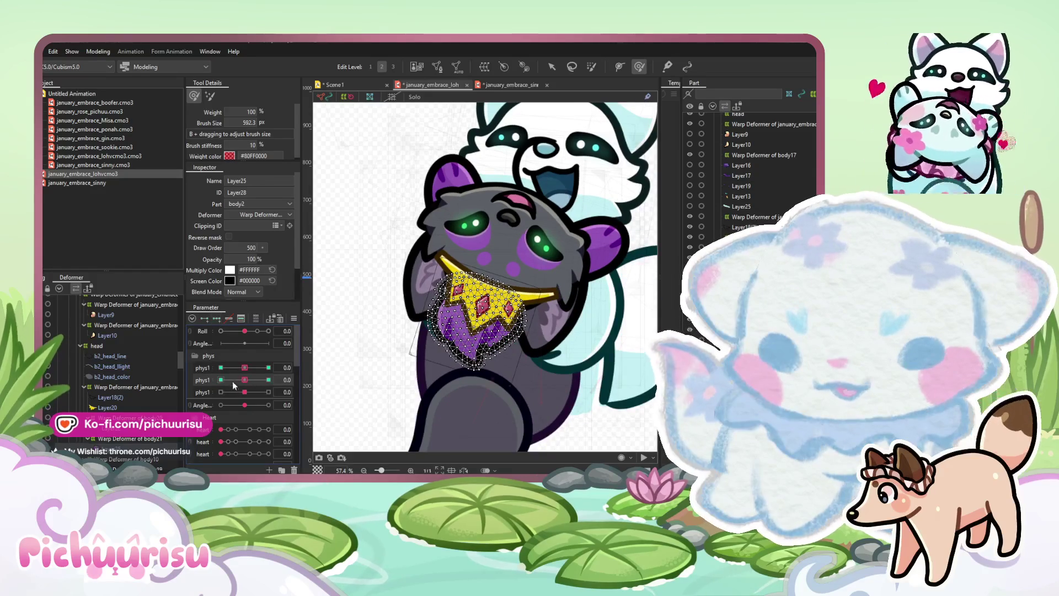
click(268, 380)
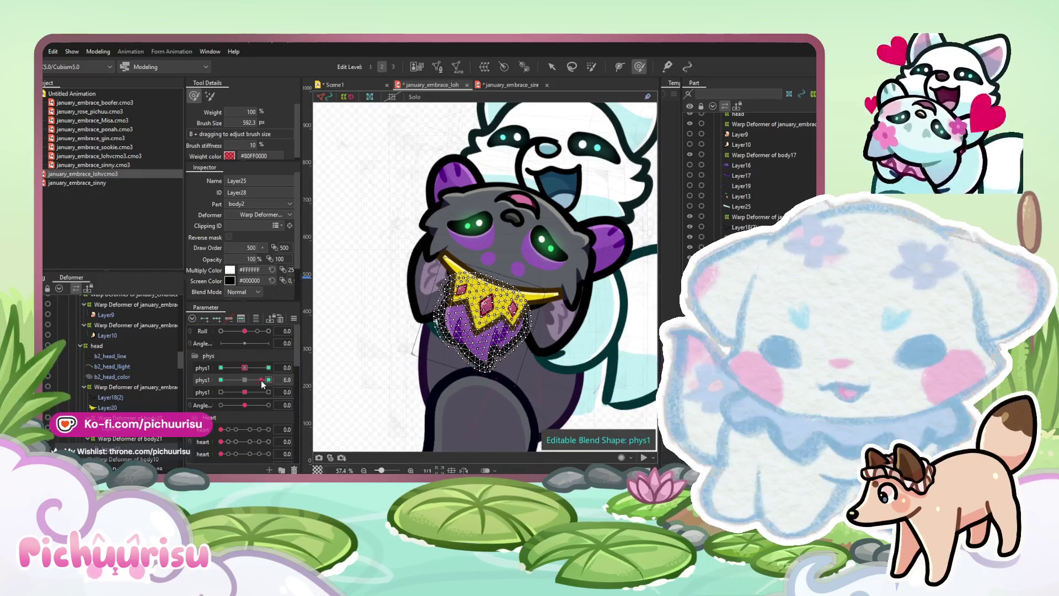
click(221, 379)
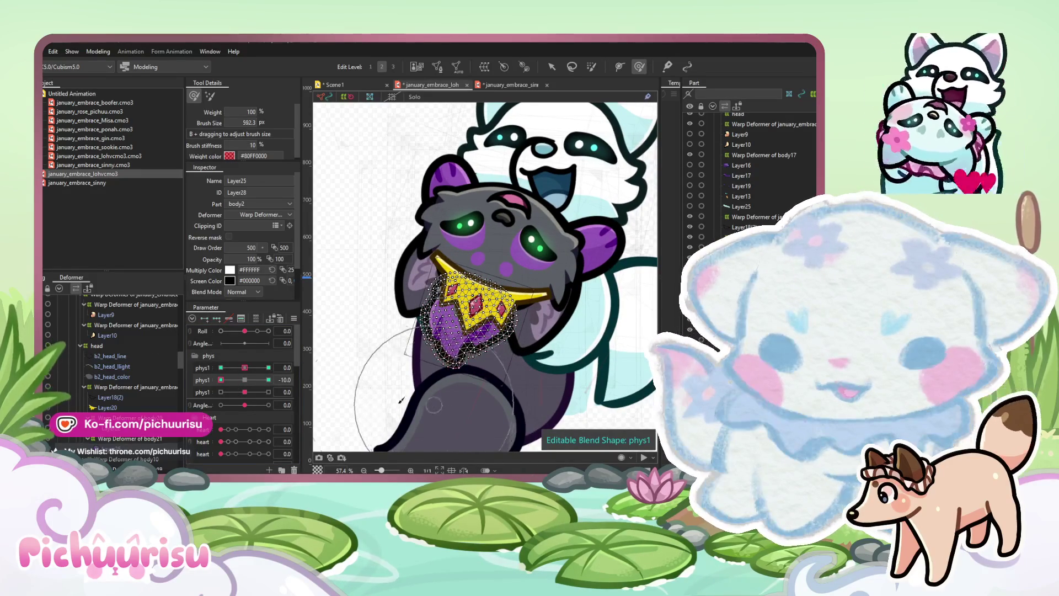
click(220, 392)
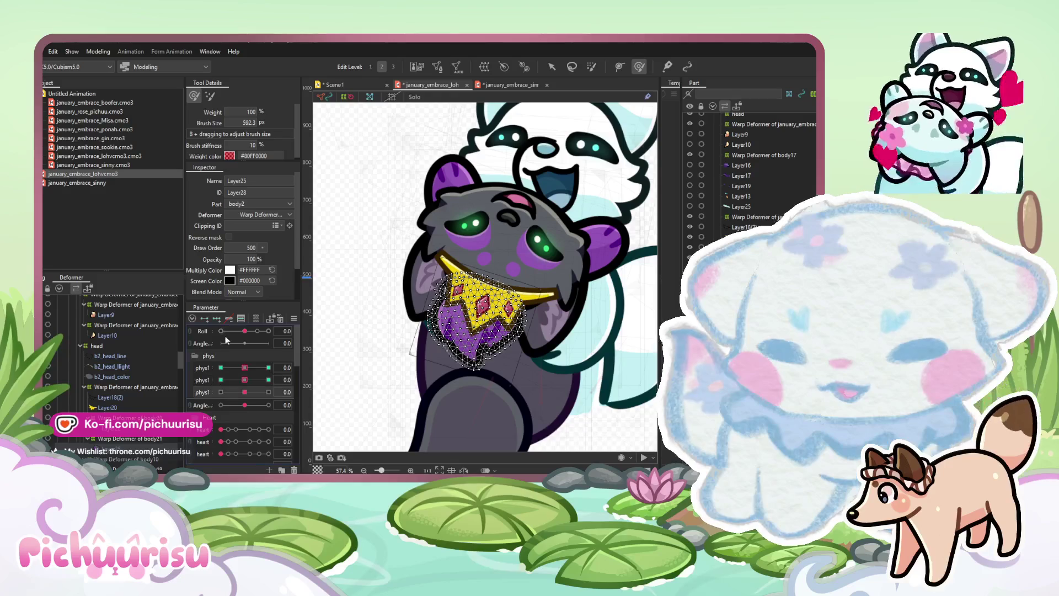
Set the third phys1 parameter to -10 with an ~850 px brush, then open Scene1
click(268, 391)
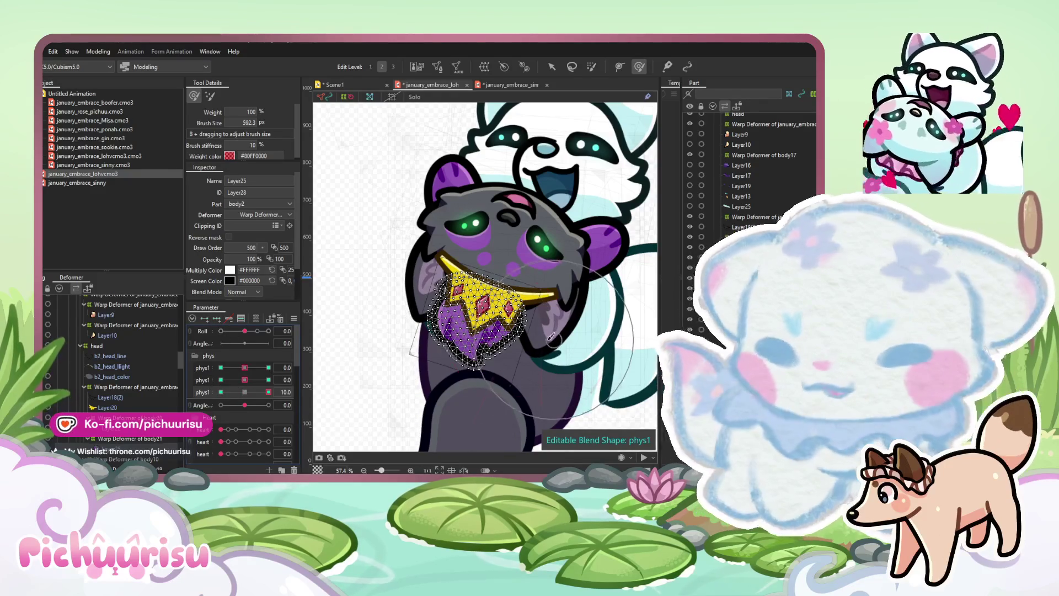
mouse_move(618, 343)
mouse_down()
mouse_move(461, 333)
mouse_move(483, 348)
mouse_up()
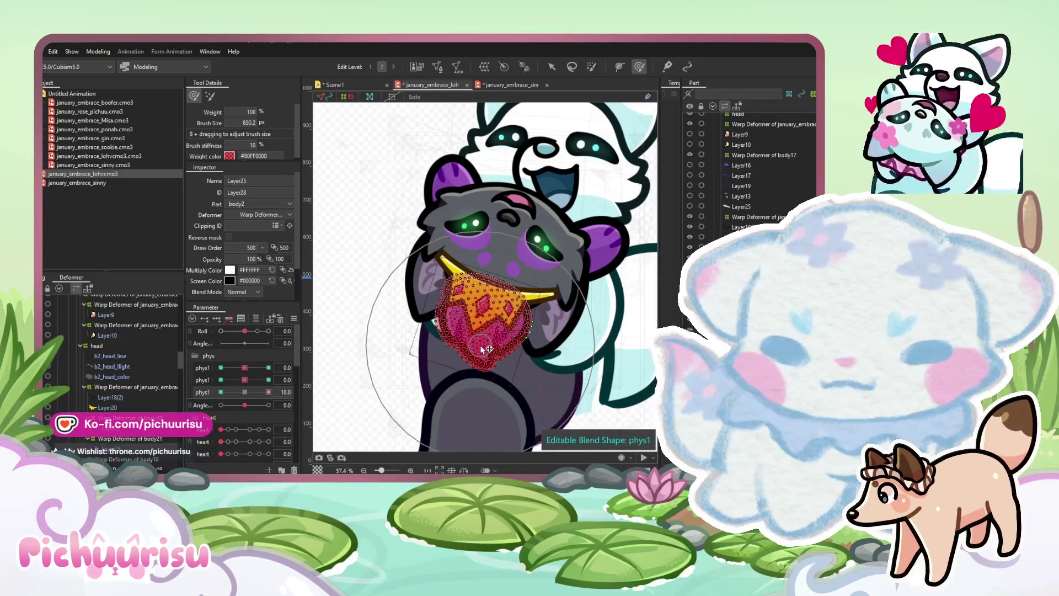
click(221, 391)
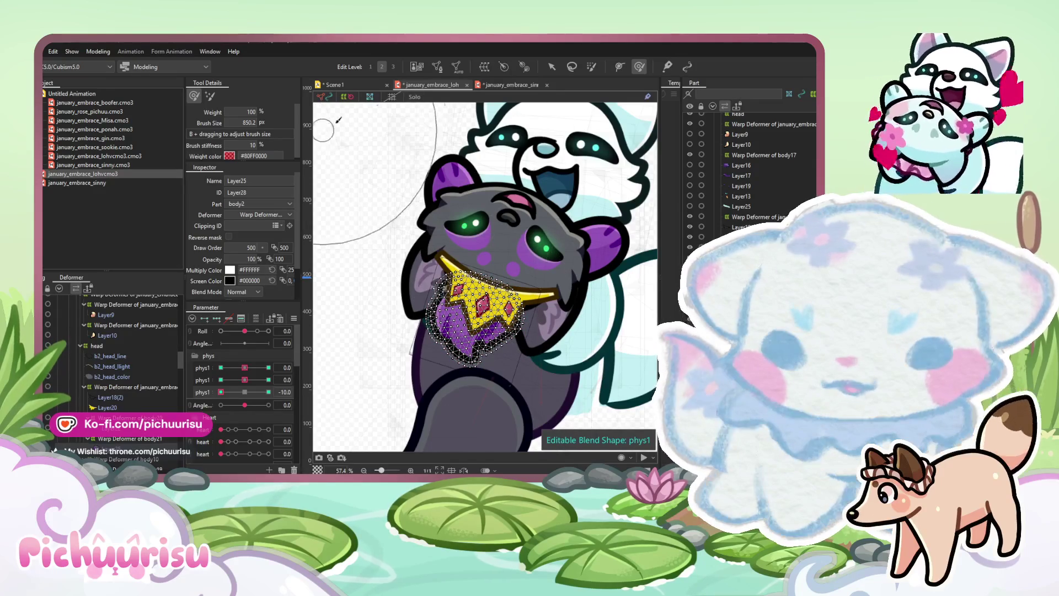
click(343, 86)
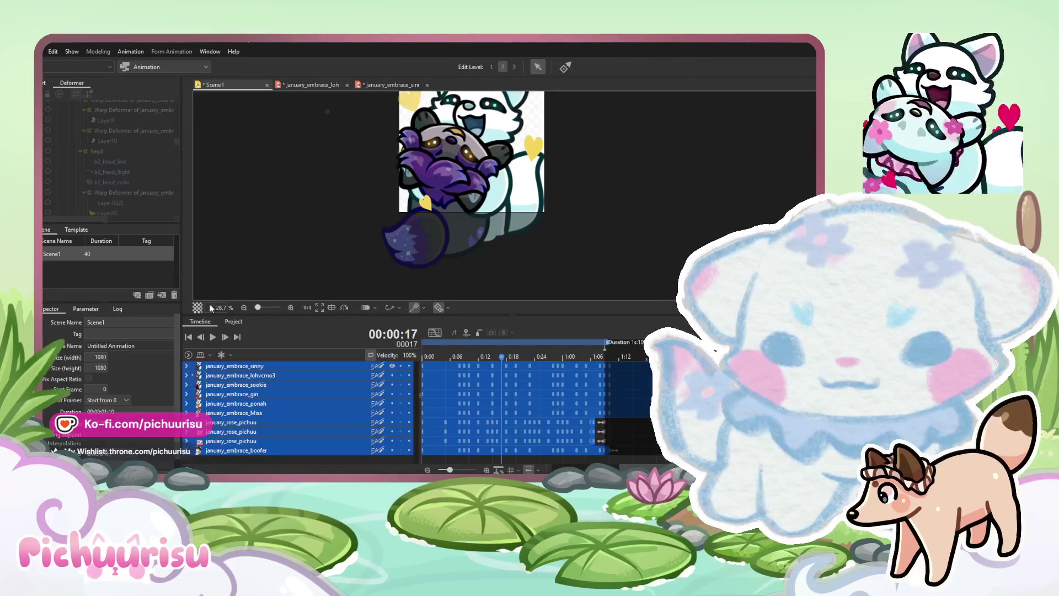
Add a january_embrace_lohvcmo3 track in the Form Animation workspace and play the preview
click(147, 68)
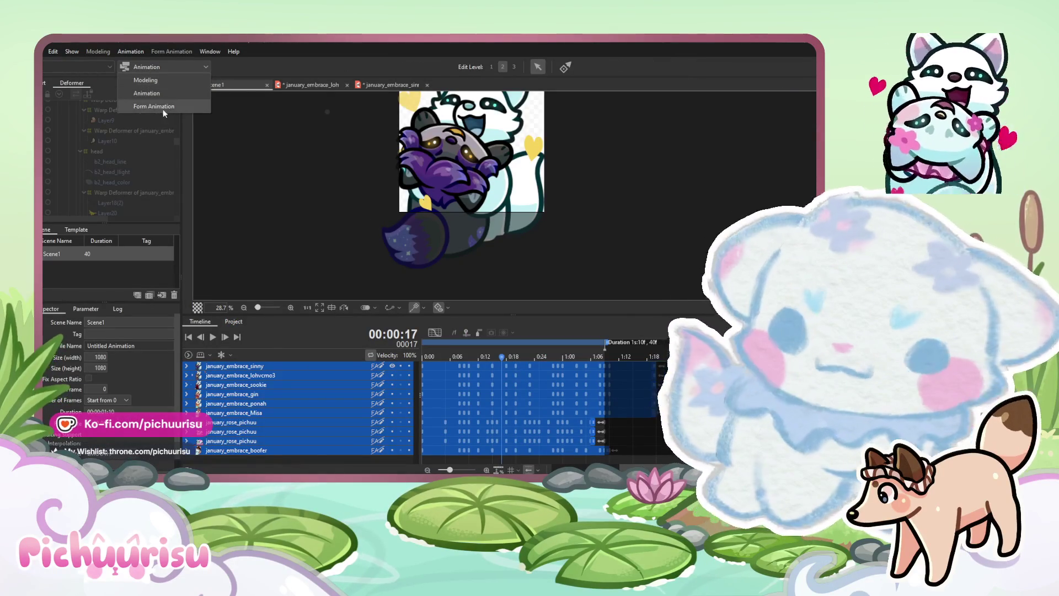
click(163, 108)
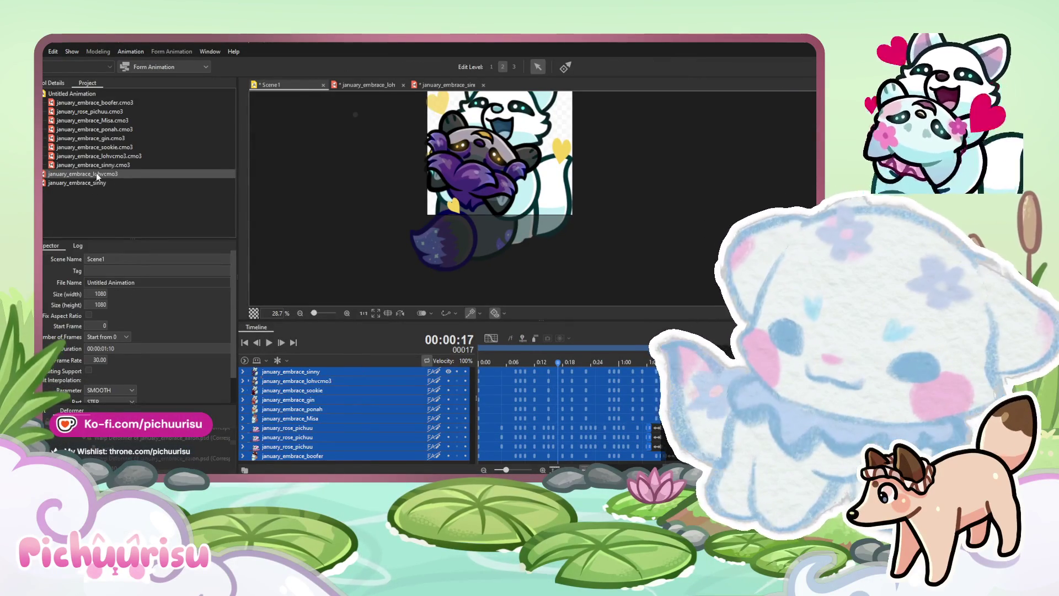
mouse_move(83, 174)
mouse_down()
mouse_move(486, 375)
mouse_move(505, 372)
mouse_move(486, 373)
mouse_up()
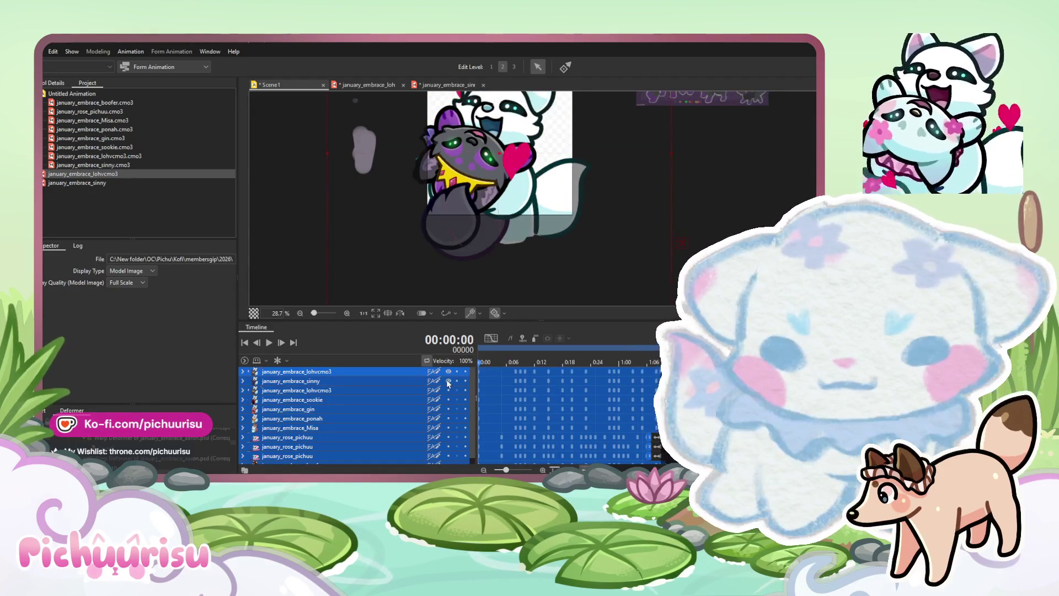
click(269, 342)
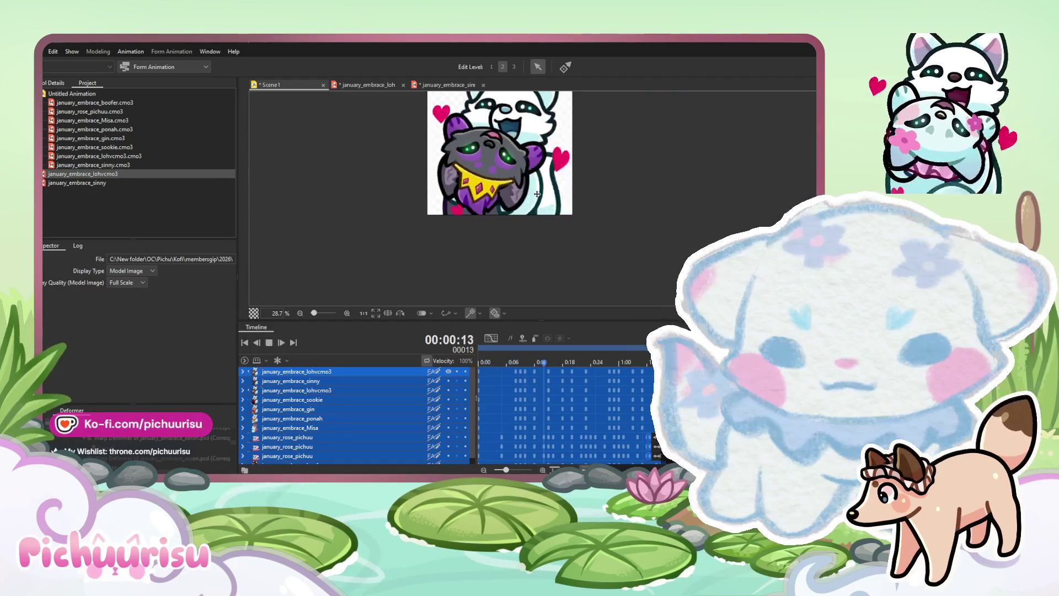
scroll(540, 197, down, 3)
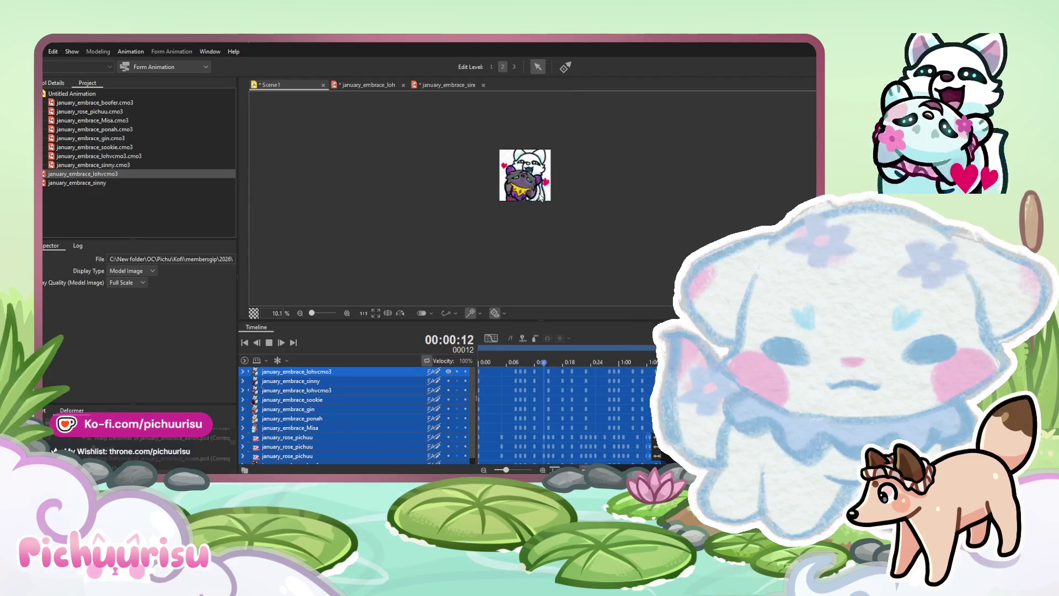
scroll(540, 197, up, 2)
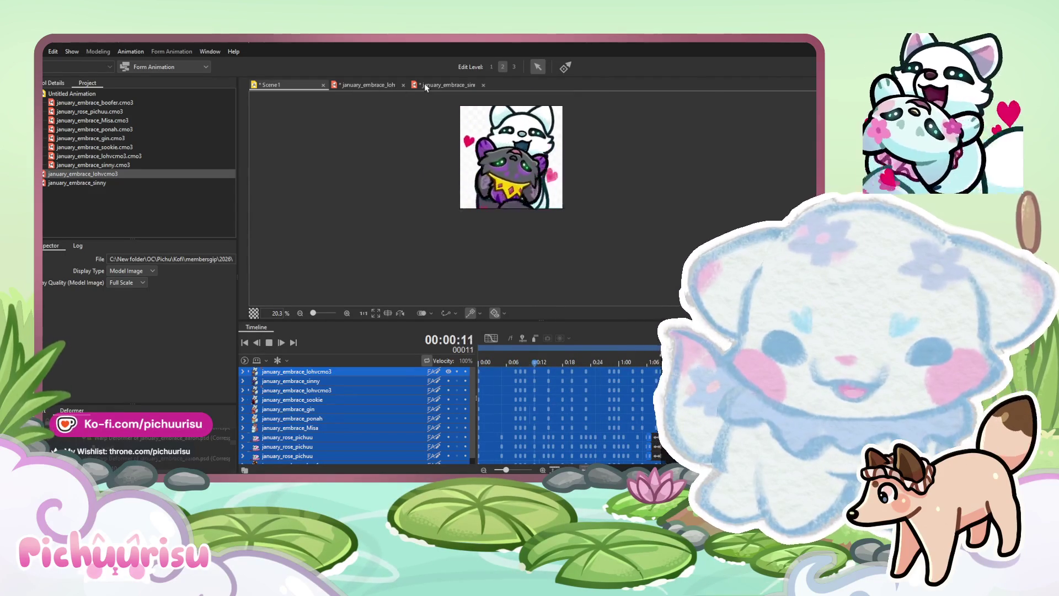
Return to the cat model and select collar mesh Layer18(2) and its warp deformer
double_click(470, 174)
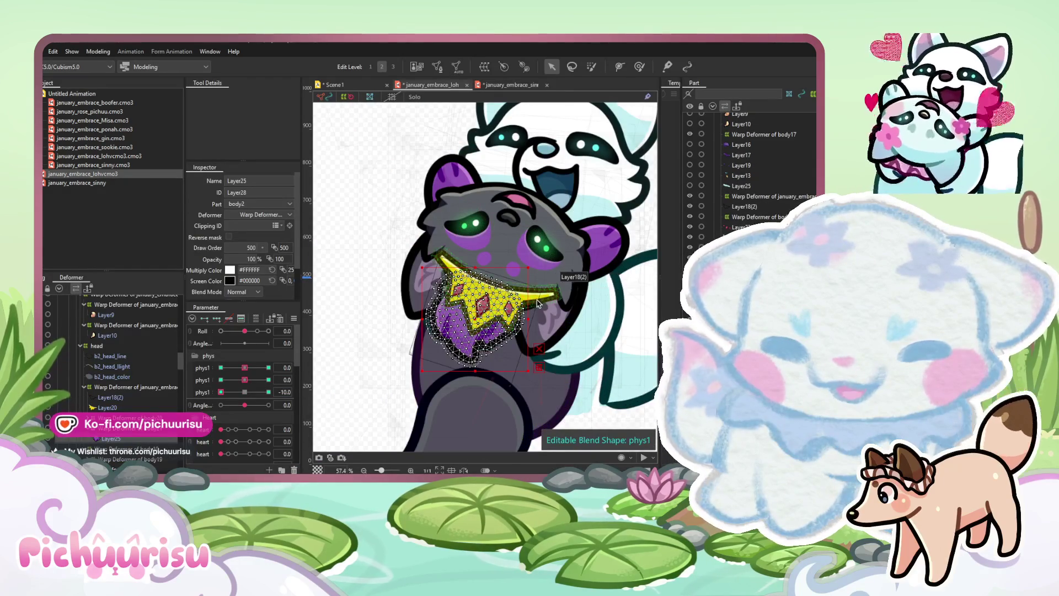
click(114, 397)
click(124, 386)
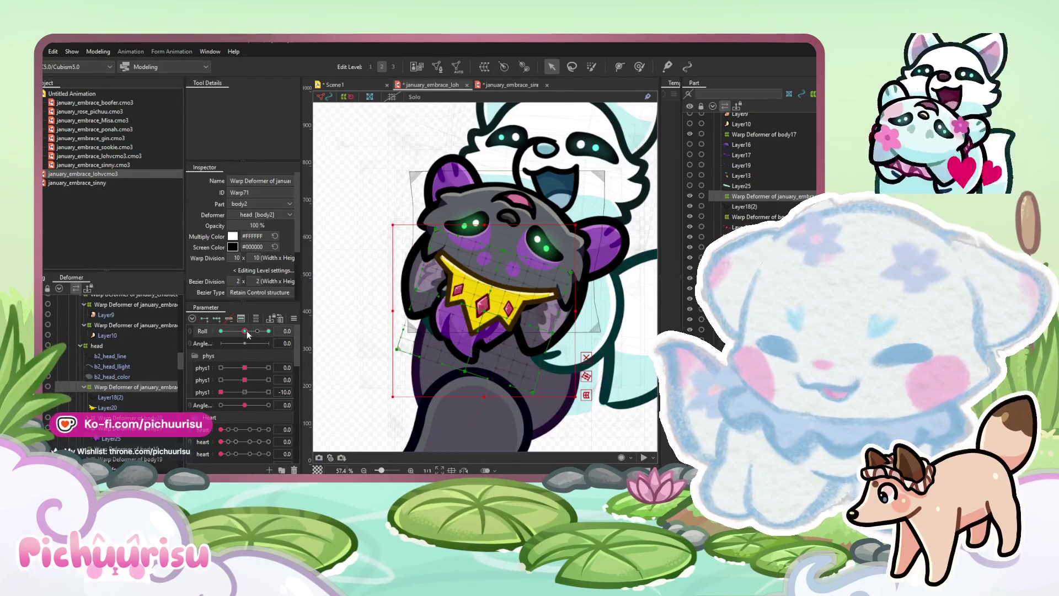
At Roll 10, nudge the warp deformer right and bend the lower body with the Deform Brush
drag(245, 331, 288, 331)
drag(629, 238, 618, 223)
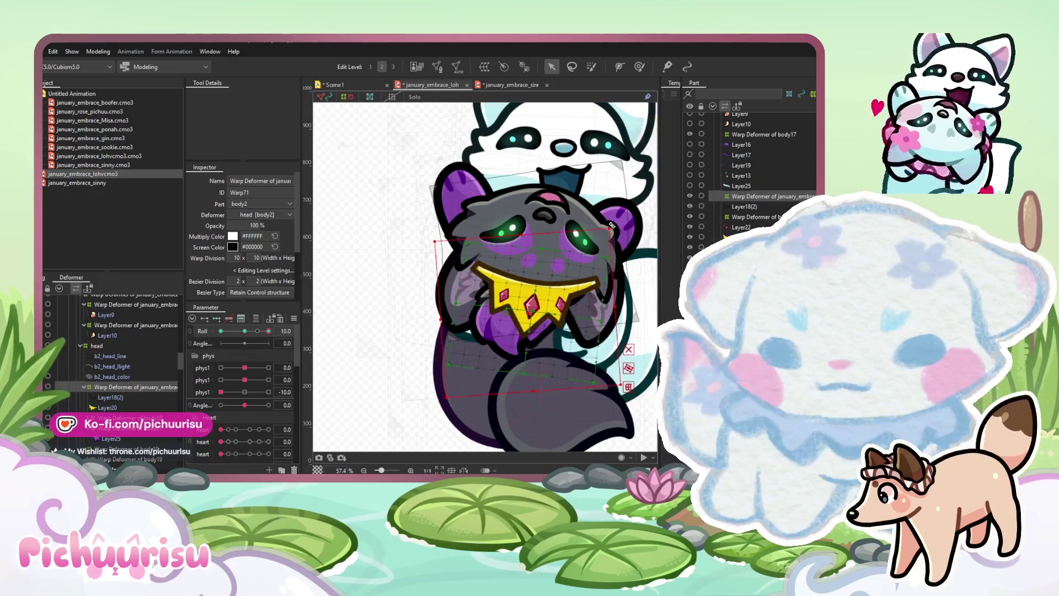
click(640, 67)
drag(665, 251, 612, 265)
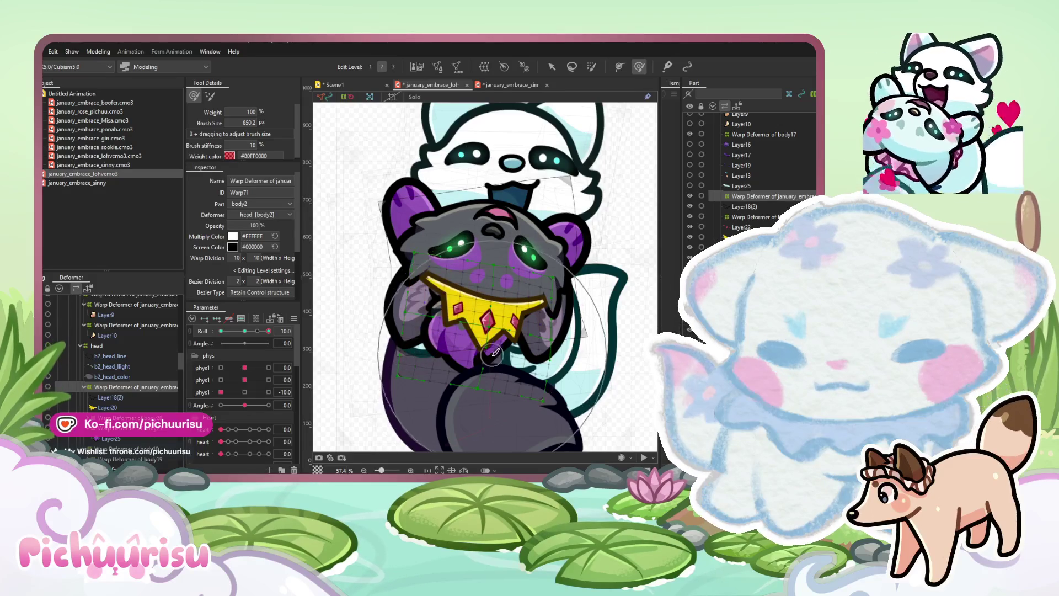
click(468, 409)
drag(468, 410, 470, 402)
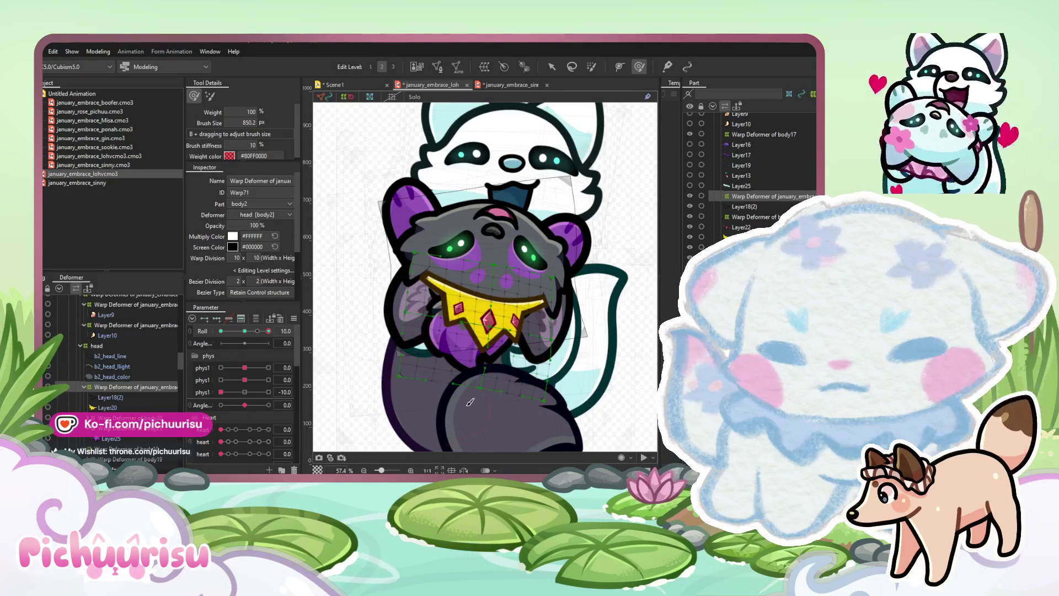
At Roll -10, reshape the collar and lower body, then select collar mesh Layer18(2)
click(221, 331)
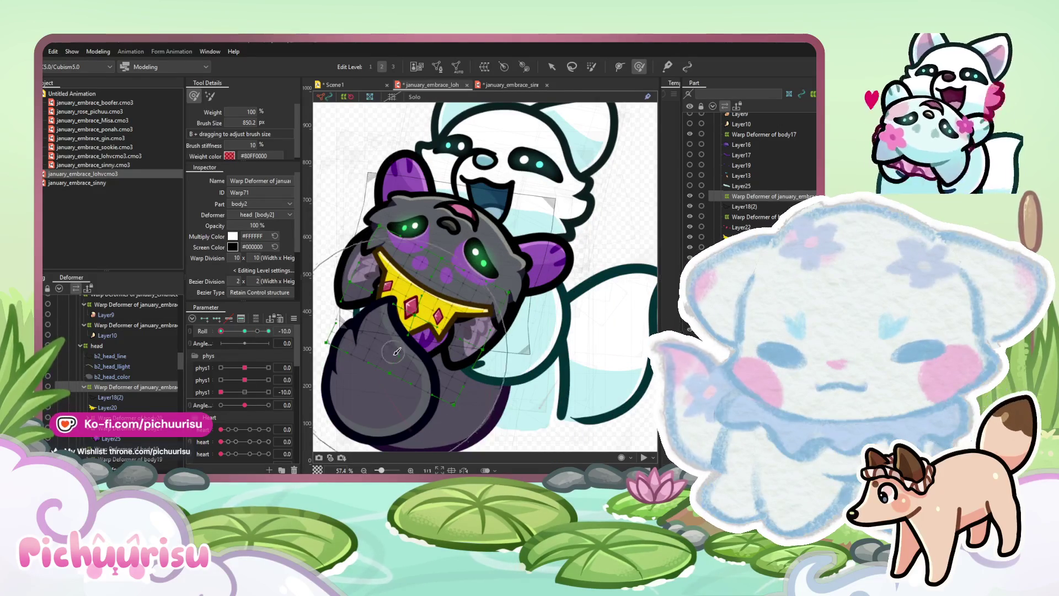
mouse_move(368, 364)
mouse_down()
mouse_move(405, 325)
mouse_move(425, 265)
mouse_move(408, 287)
mouse_move(397, 265)
mouse_move(414, 254)
mouse_up()
click(267, 331)
drag(267, 331, 153, 330)
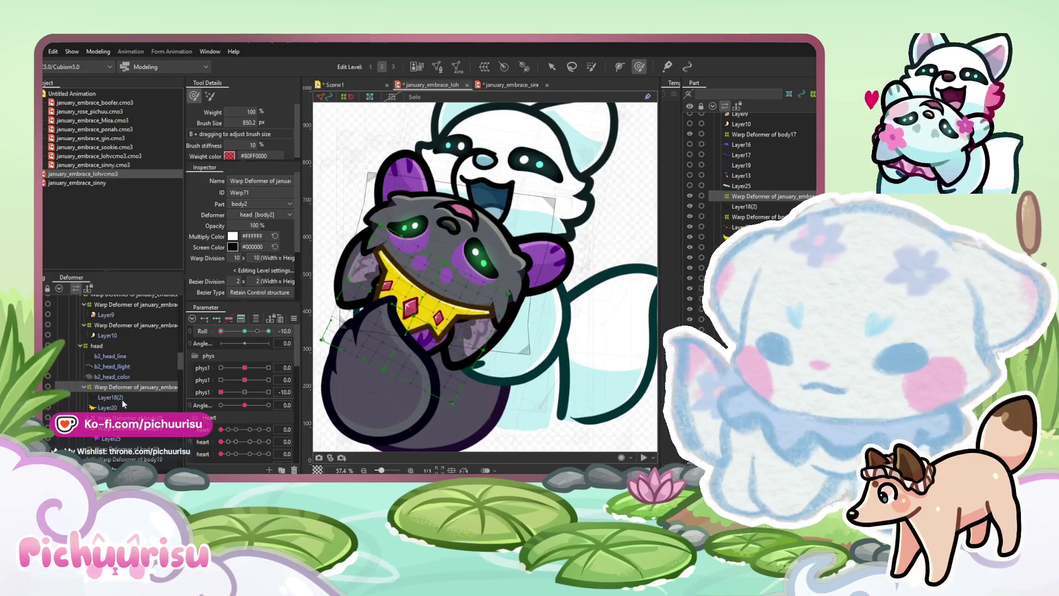
click(122, 398)
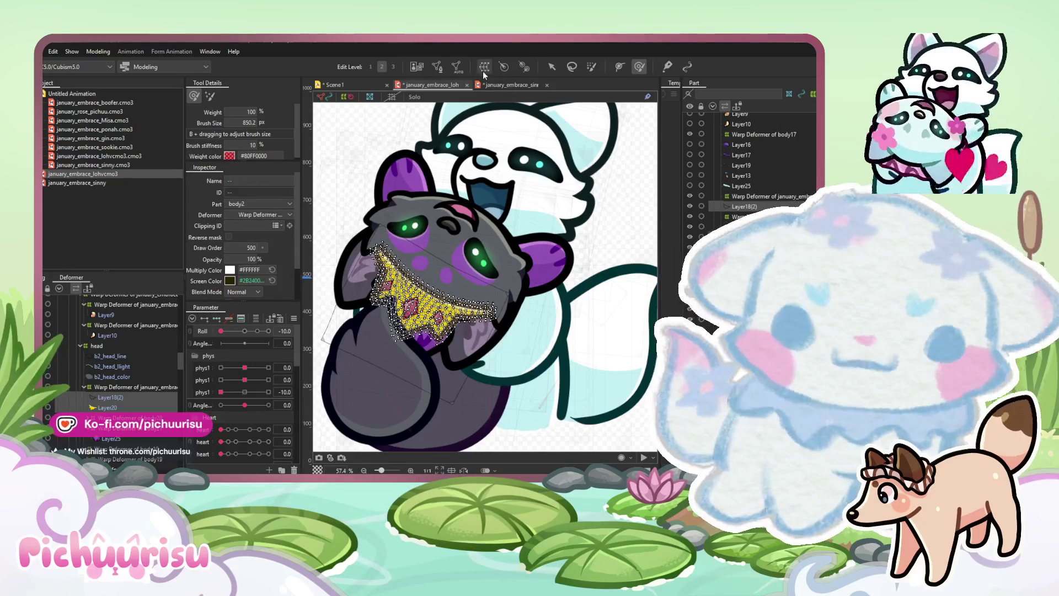
Wrap the collar in a new warp deformer and sculpt it for the Roll 10 pose
click(217, 318)
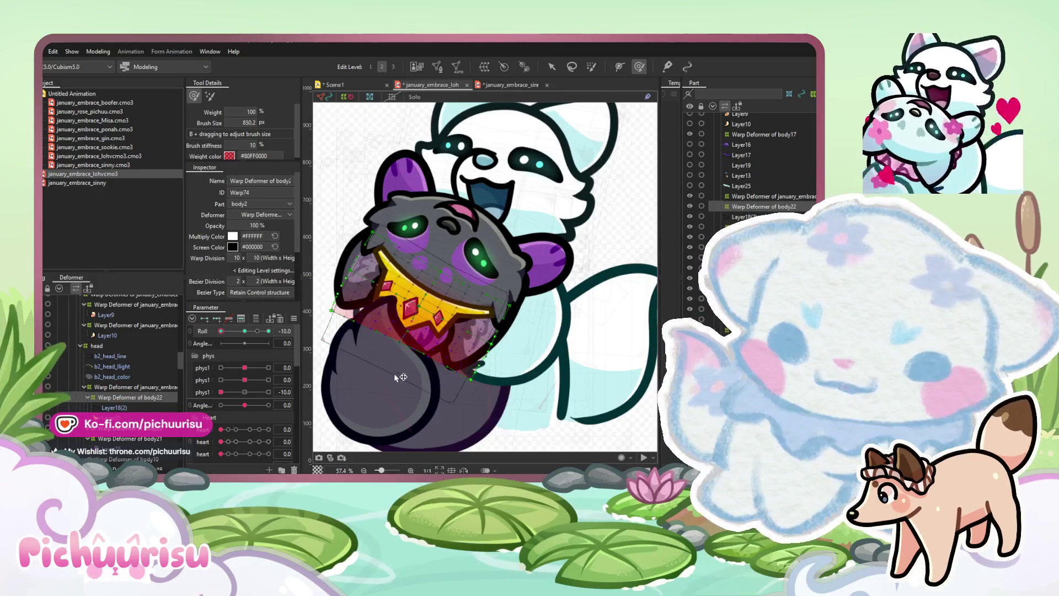
mouse_move(314, 368)
mouse_down()
mouse_move(362, 366)
mouse_move(355, 348)
mouse_move(421, 355)
mouse_up()
click(268, 330)
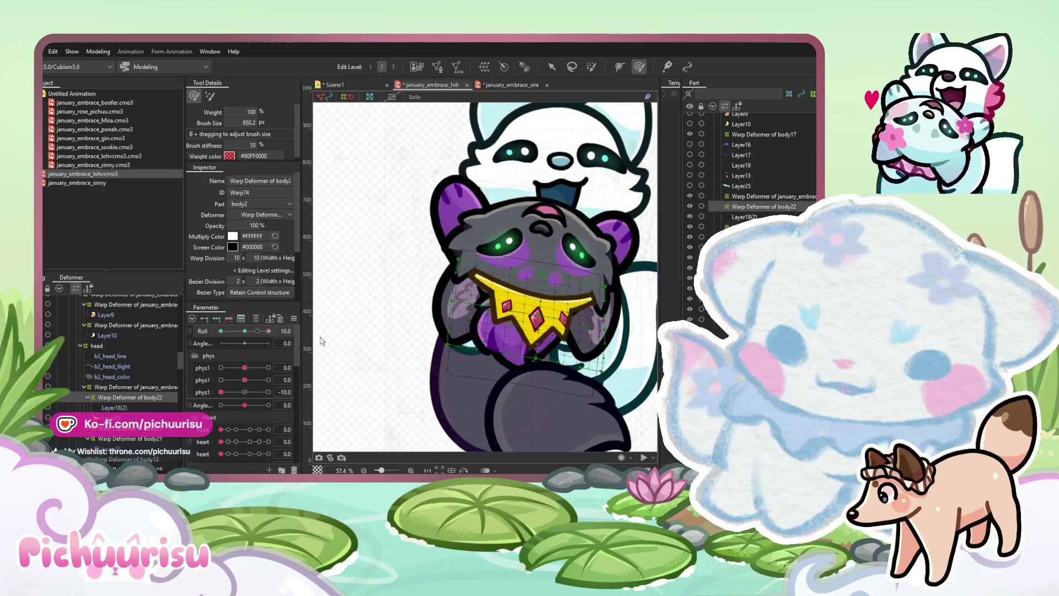
mouse_move(506, 393)
mouse_down()
mouse_move(496, 348)
mouse_move(485, 342)
mouse_move(485, 353)
mouse_up()
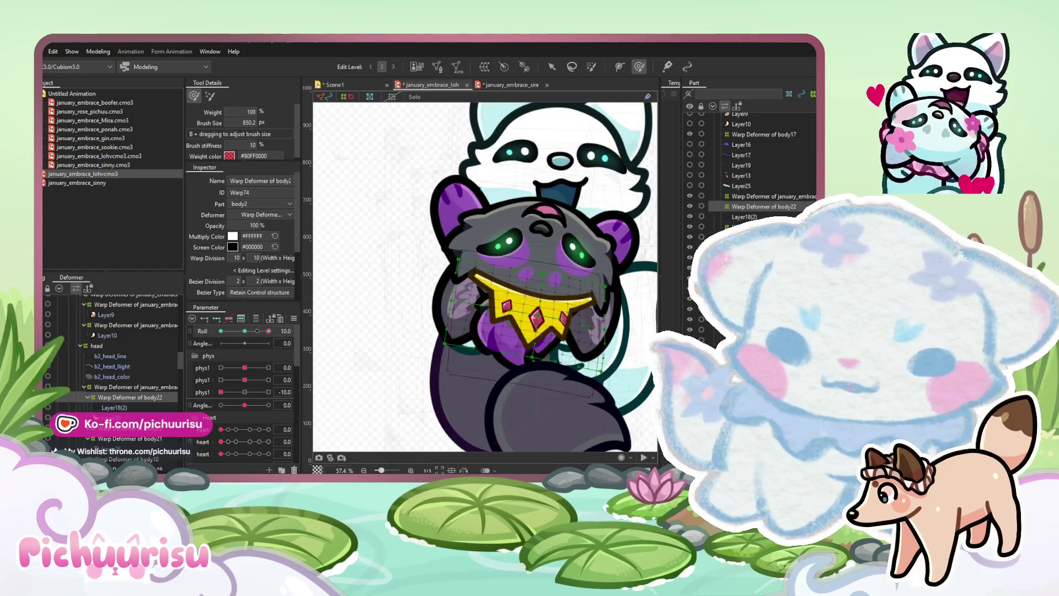
Check Scene1, return to the cat model, and select the b2_head_color mesh
click(347, 87)
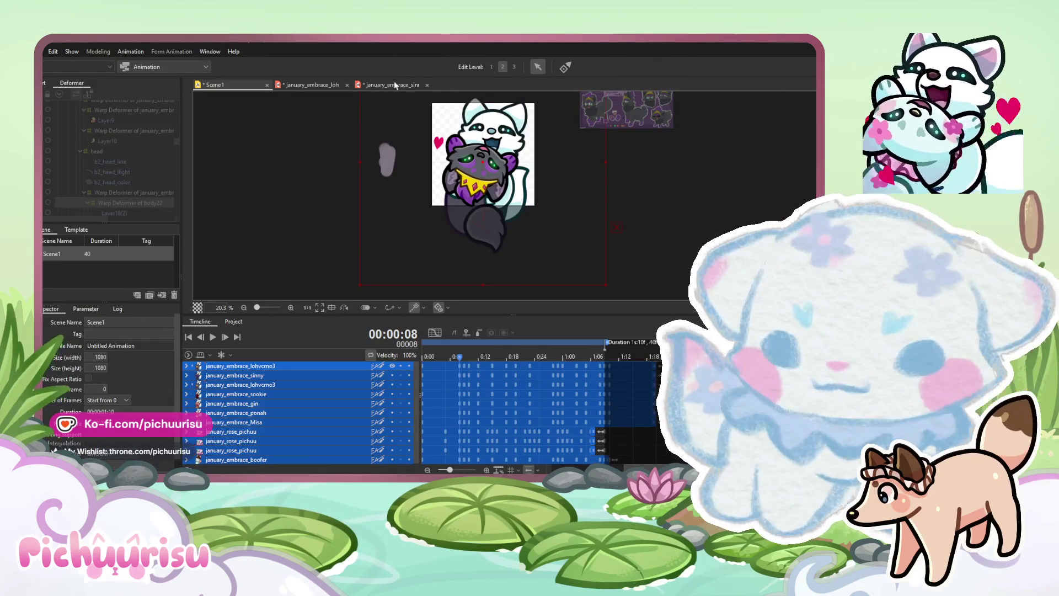
key(ctrl+Tab)
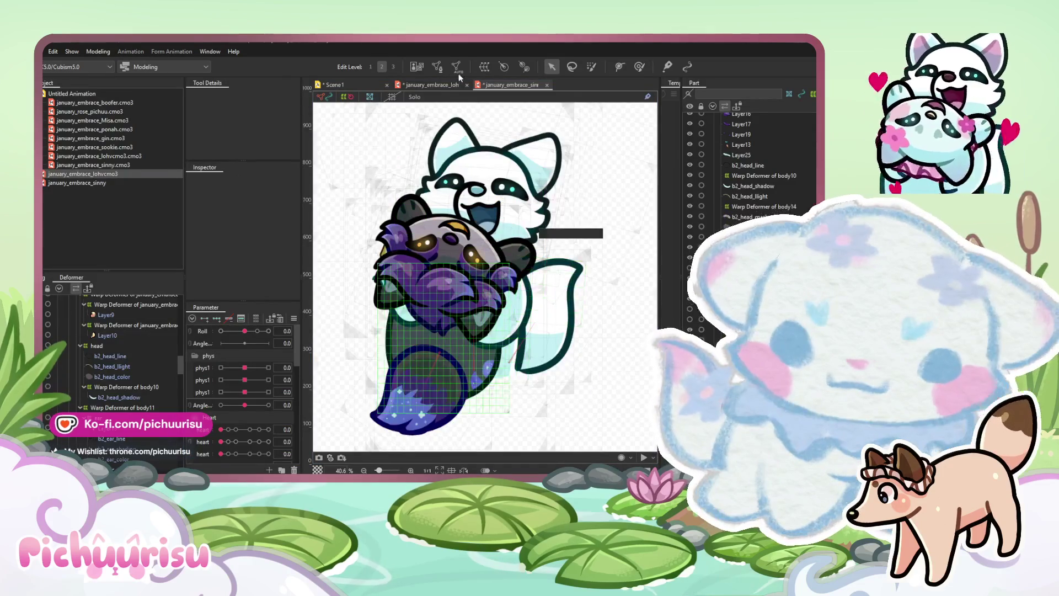
click(433, 85)
scroll(539, 244, up, 2)
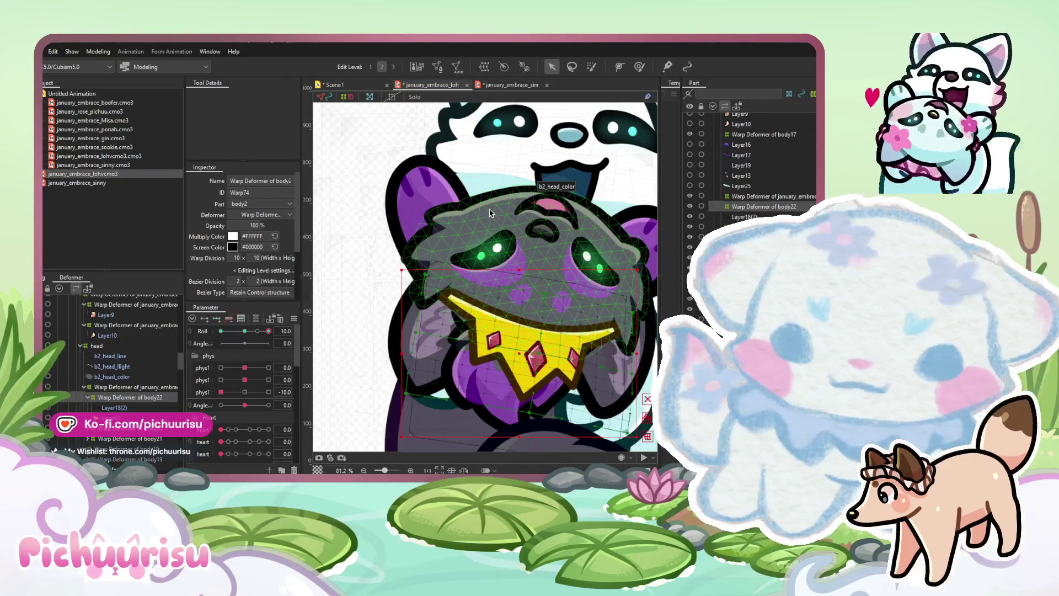
click(491, 213)
With the head meshes selected and phys1 at max, paint the head's right edge using a ~489 px brush
shift+click(152, 356)
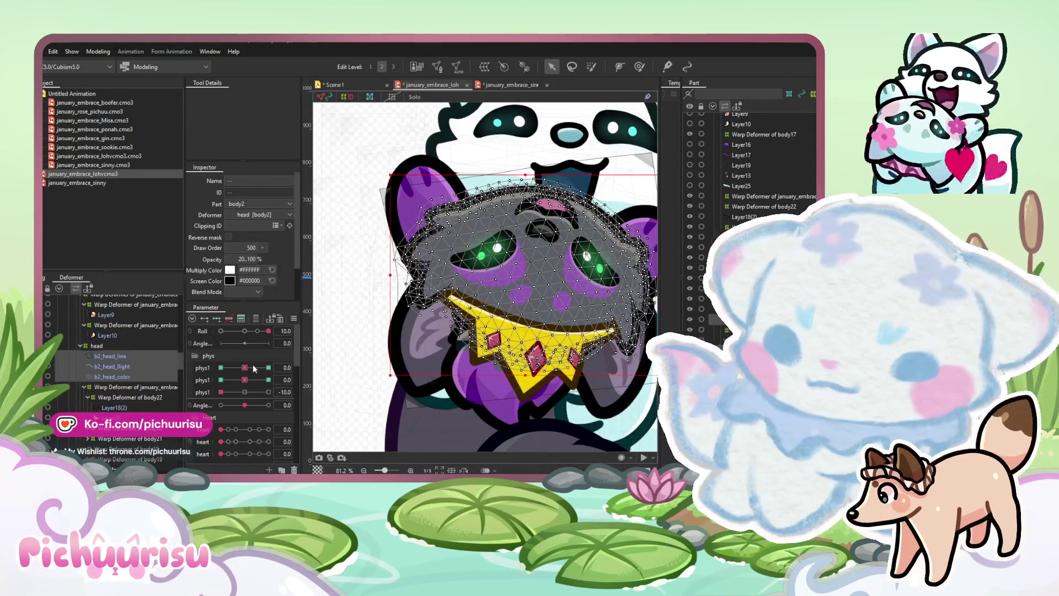
drag(254, 369, 279, 365)
click(638, 66)
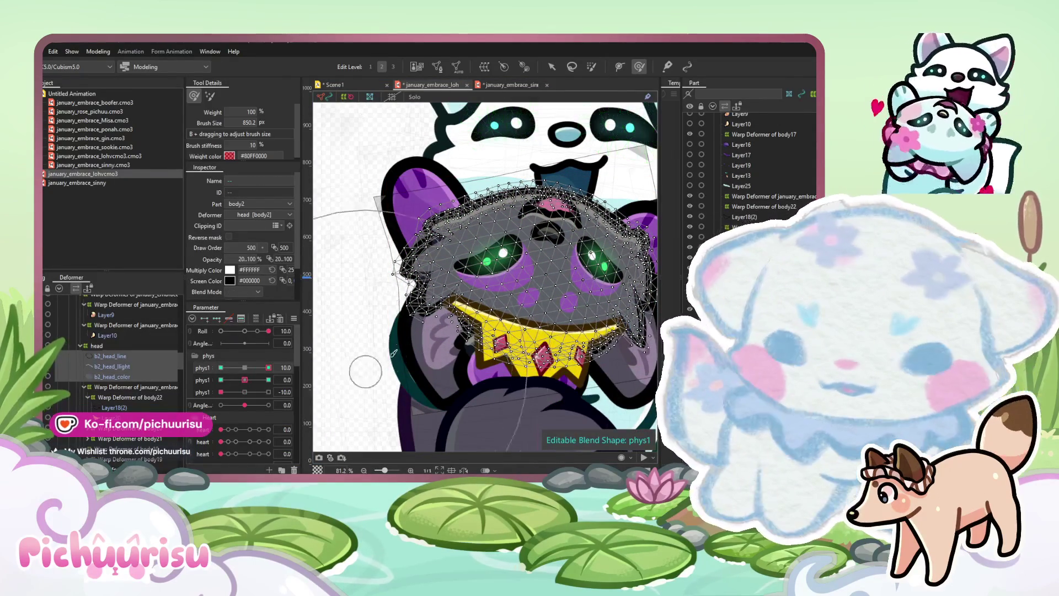
mouse_move(372, 341)
mouse_down()
mouse_move(359, 265)
mouse_move(345, 302)
mouse_move(366, 315)
mouse_move(356, 275)
mouse_up()
scroll(356, 275, right, 3)
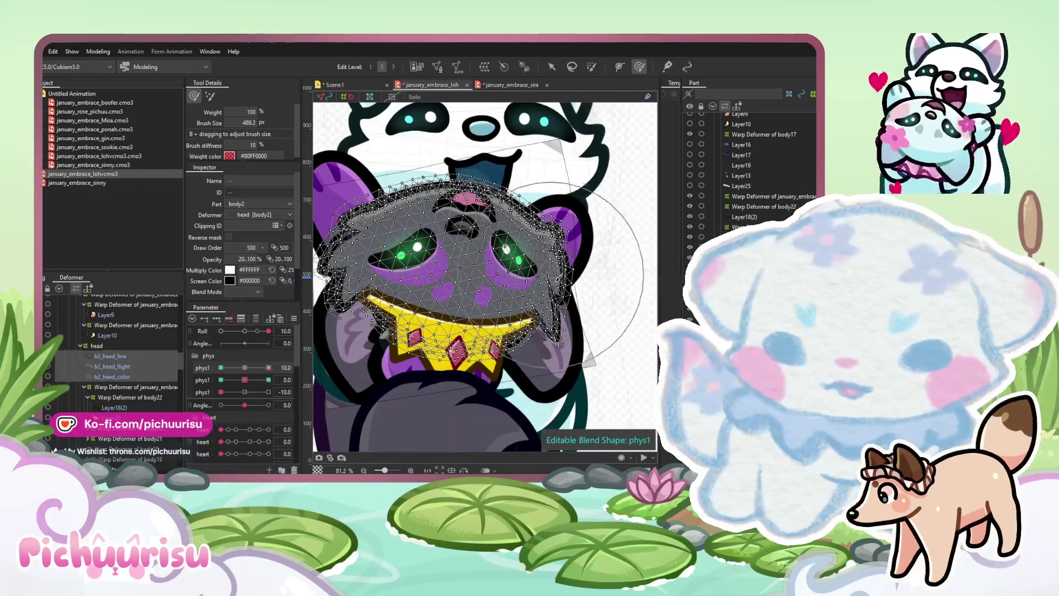
scroll(613, 269, right, 3)
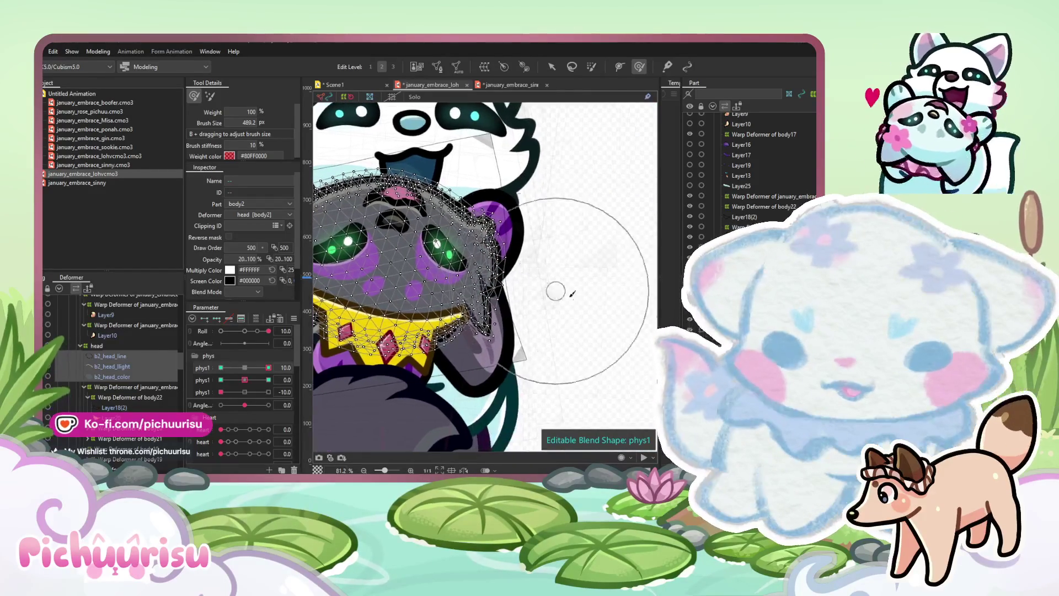
mouse_move(548, 276)
mouse_down()
mouse_move(532, 353)
mouse_move(530, 333)
mouse_move(499, 341)
mouse_up()
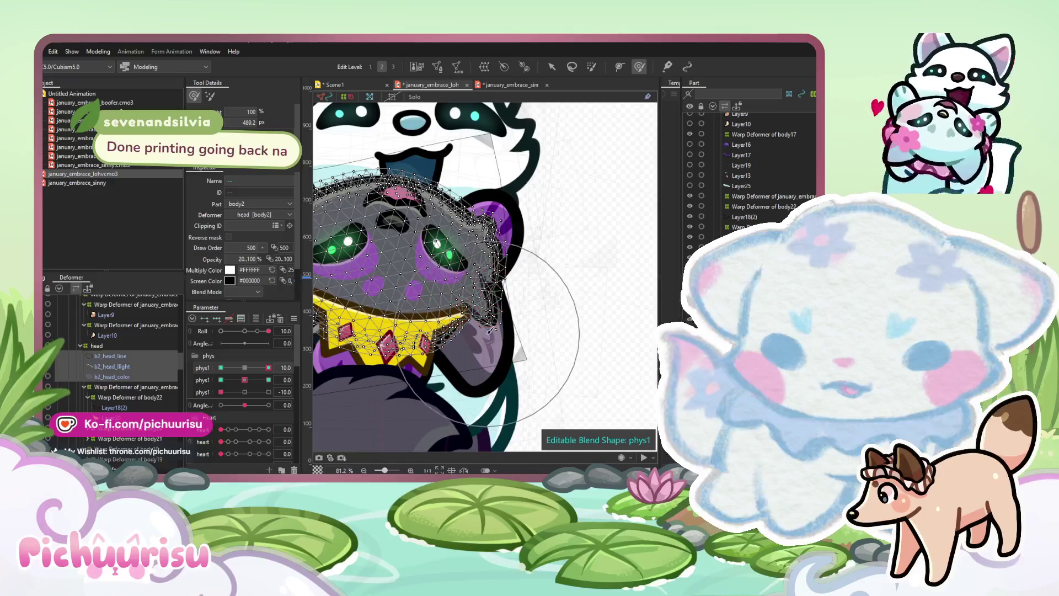
scroll(445, 359, down, 3)
Test phys1 at its opposite extreme, reset it, set the second phys1 to -10, and select the head warp deformer
drag(268, 368, 205, 360)
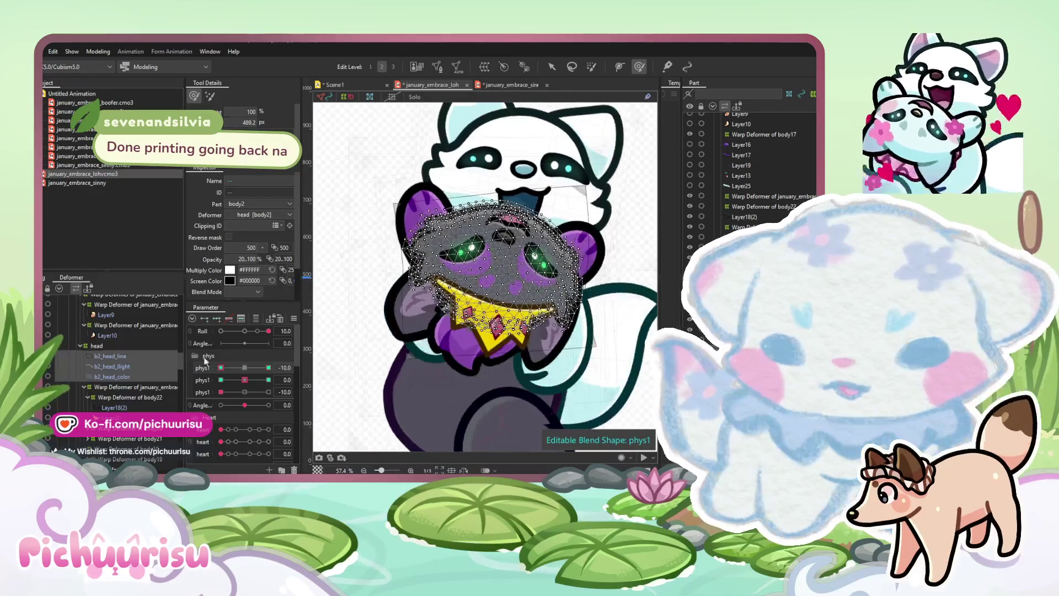
scroll(322, 281, up, 3)
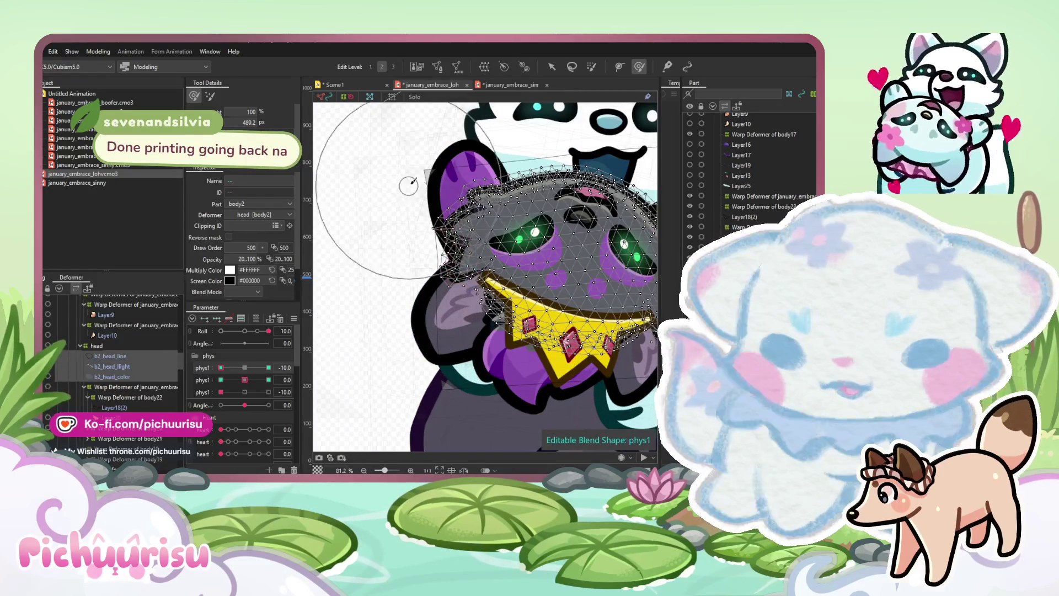
scroll(413, 175, right, 5)
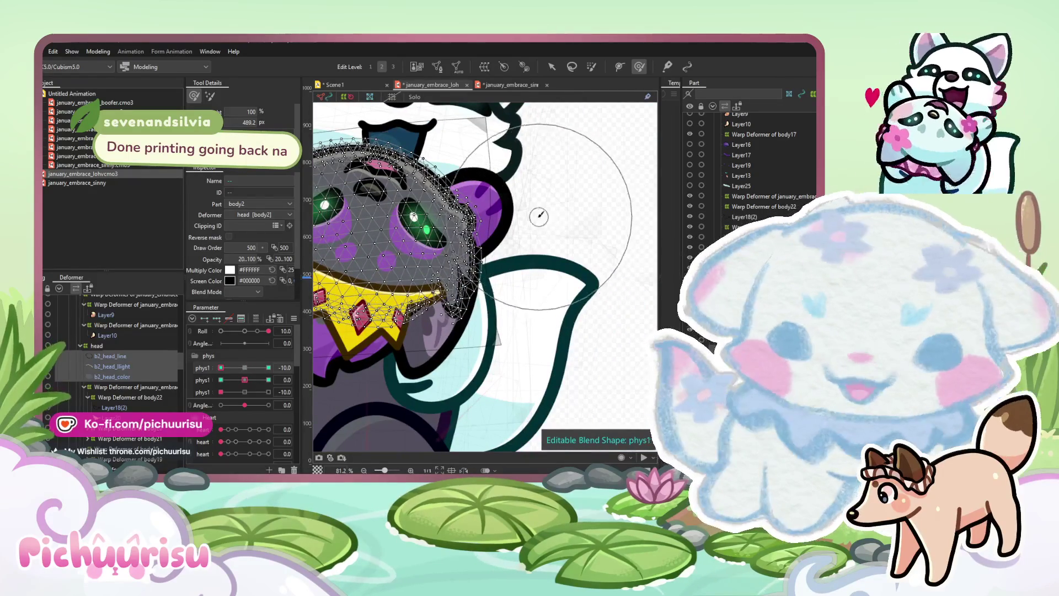
scroll(485, 377, down, 3)
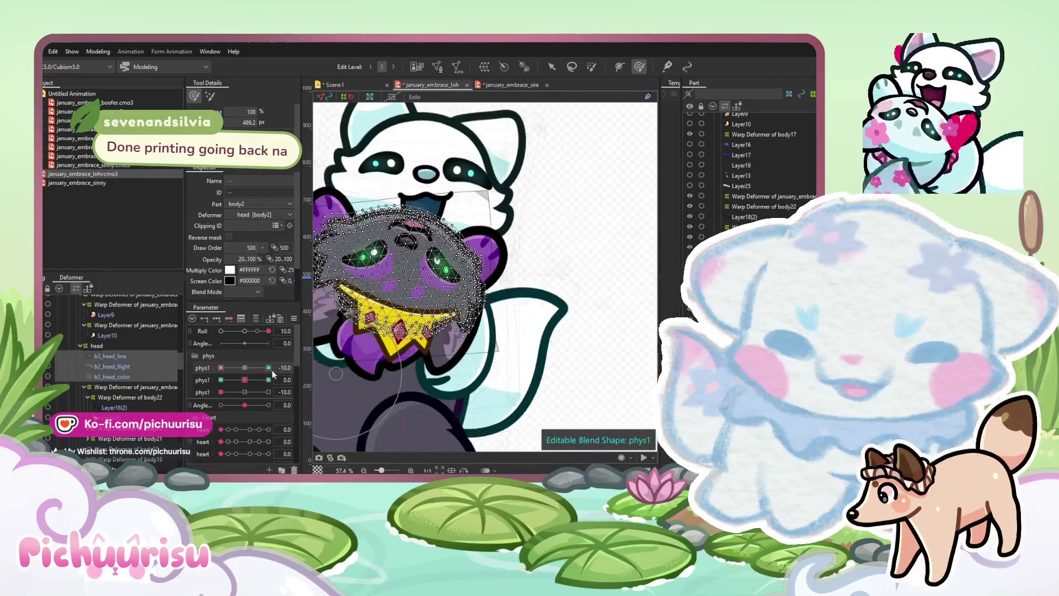
mouse_move(272, 361)
mouse_down()
mouse_move(243, 369)
mouse_move(316, 367)
mouse_up()
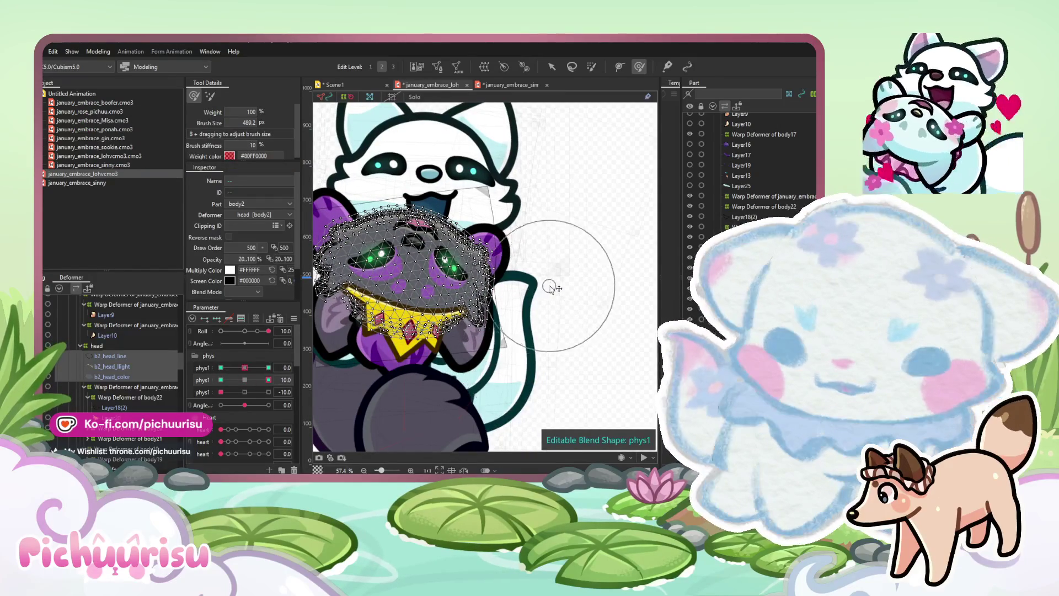
drag(544, 230, 595, 228)
drag(347, 284, 364, 300)
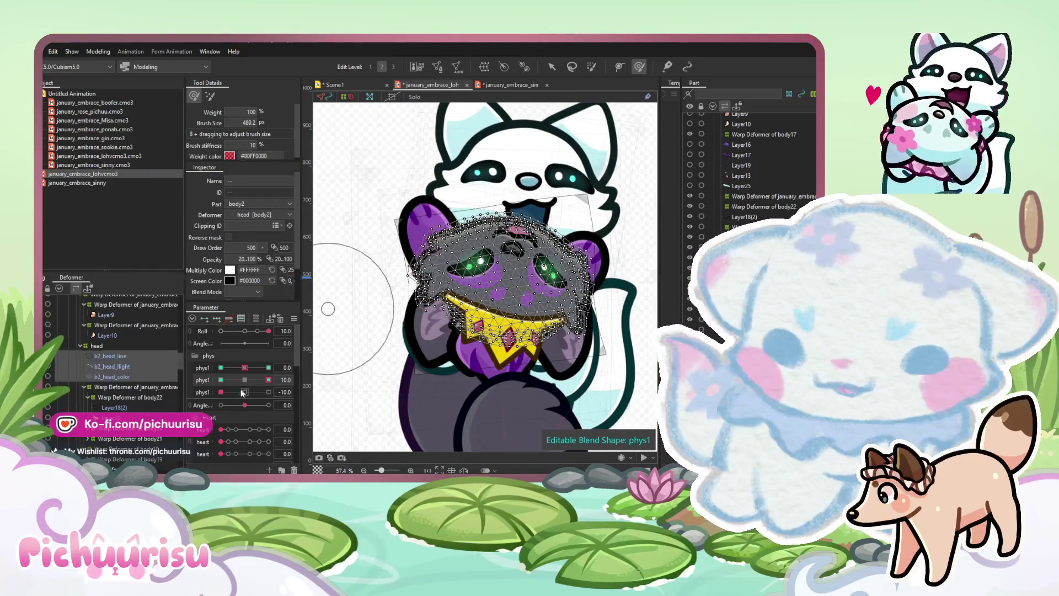
click(221, 380)
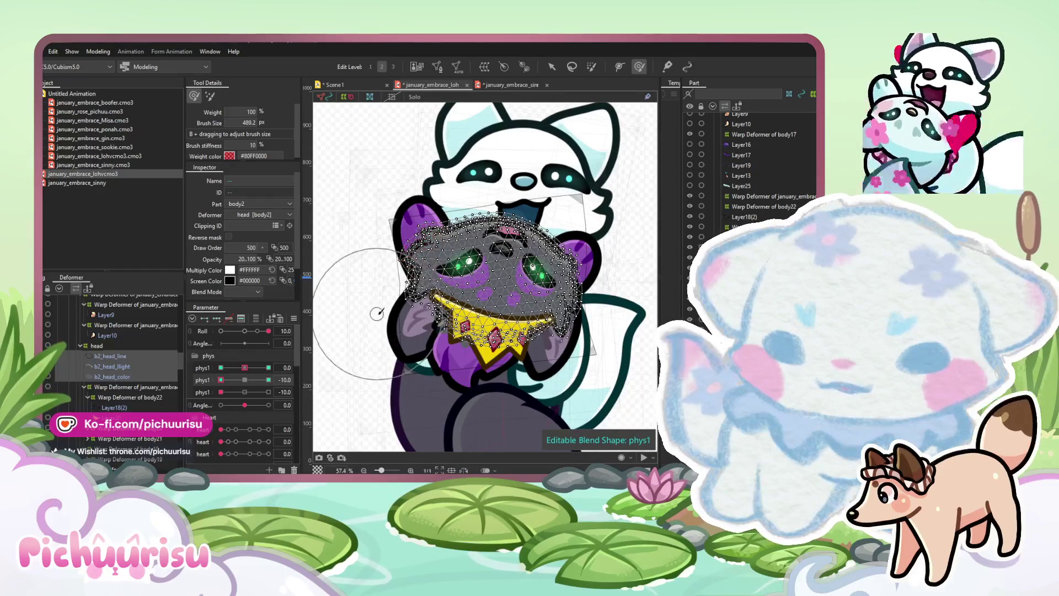
scroll(436, 314, up, 3)
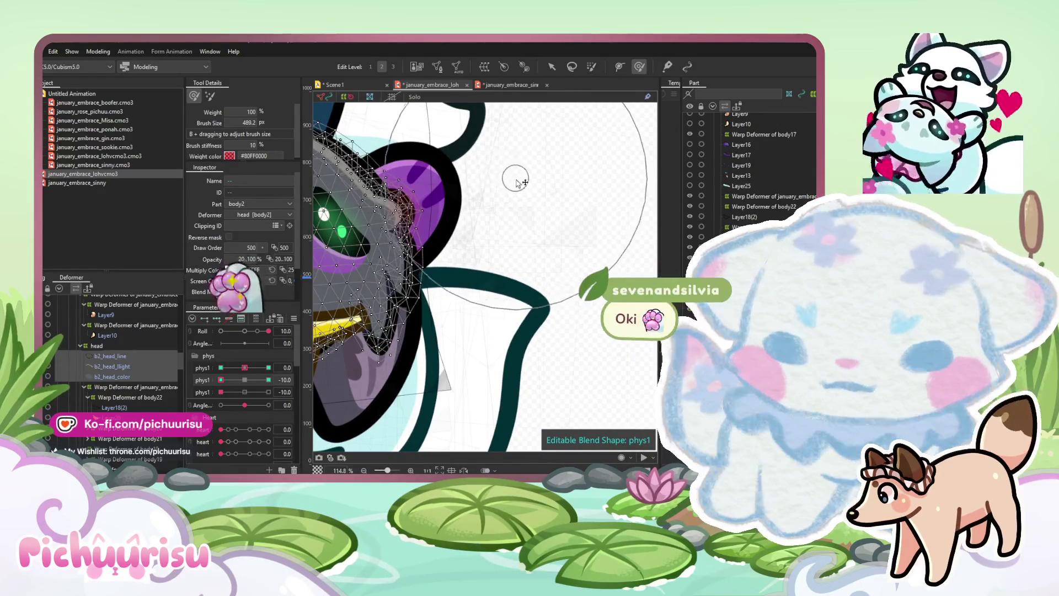
drag(501, 298, 690, 320)
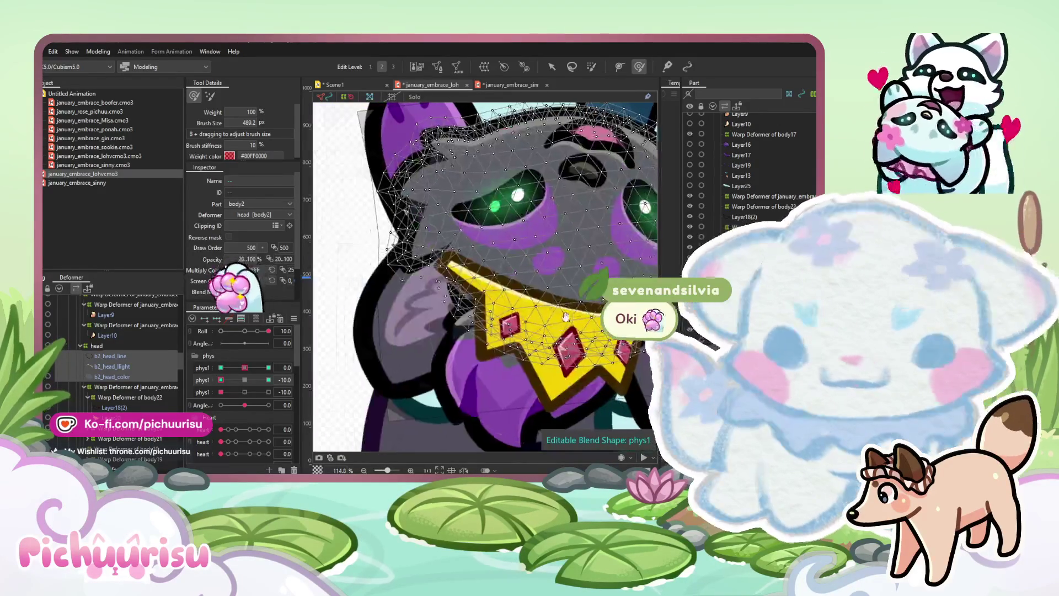
click(108, 388)
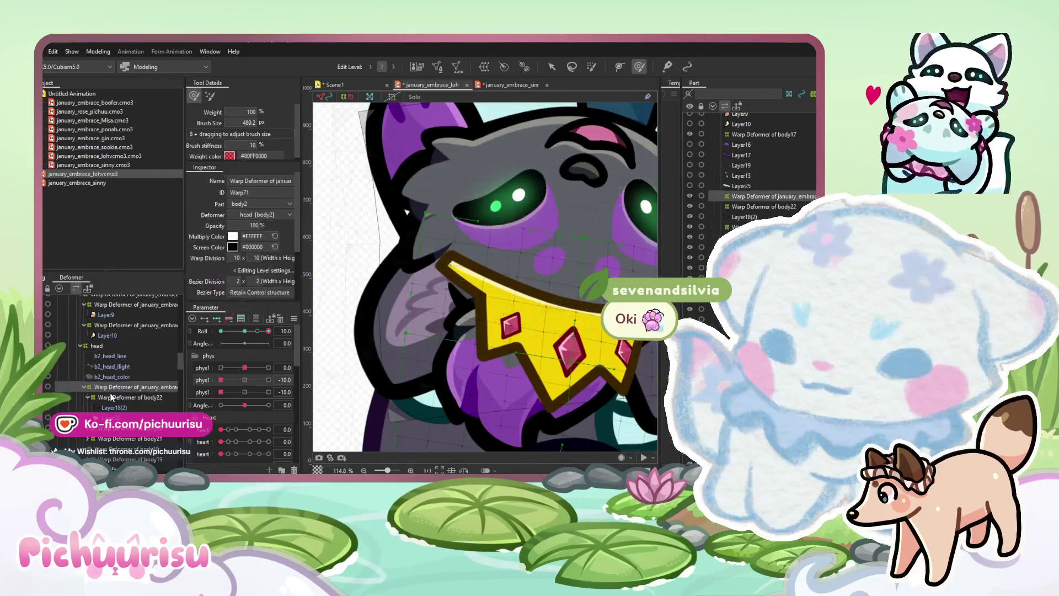
At Roll 0, shift the head warp grid up-left, then test the tilt at Roll 10 and -10
click(246, 330)
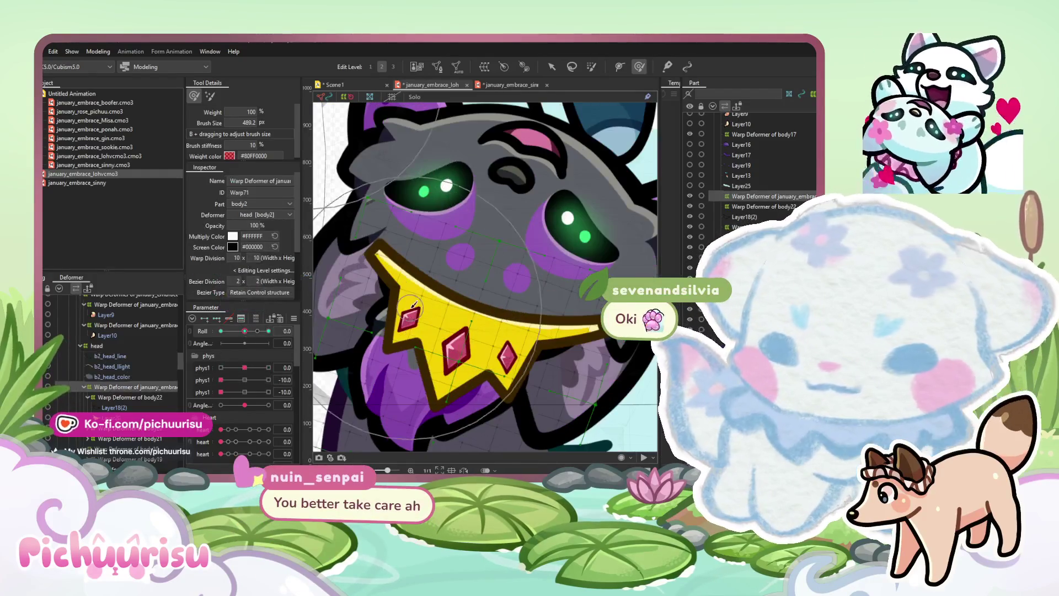
mouse_move(349, 278)
mouse_down()
mouse_move(364, 271)
mouse_move(336, 276)
mouse_up()
click(268, 330)
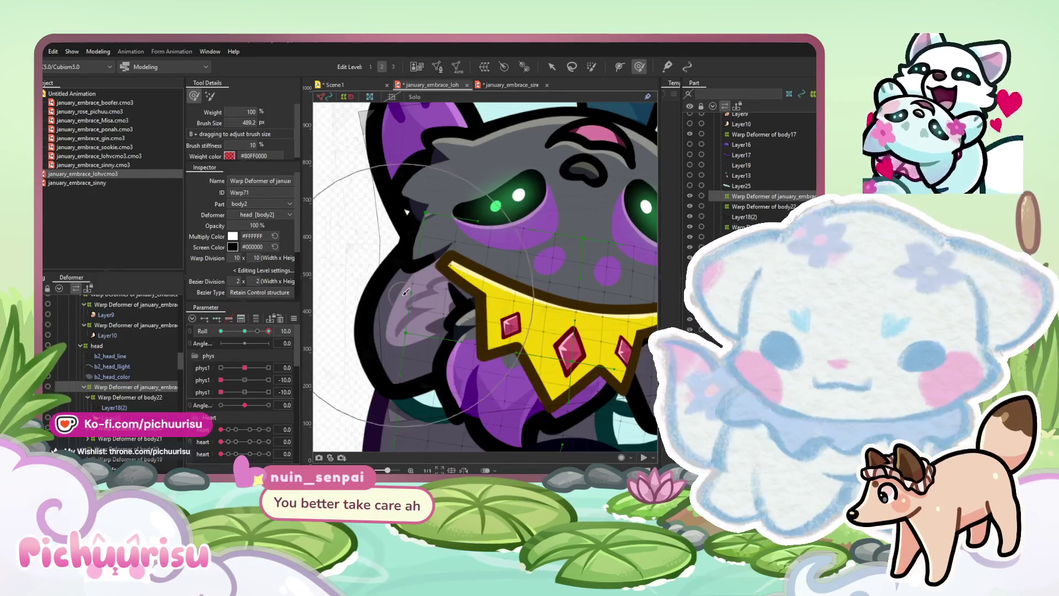
click(220, 330)
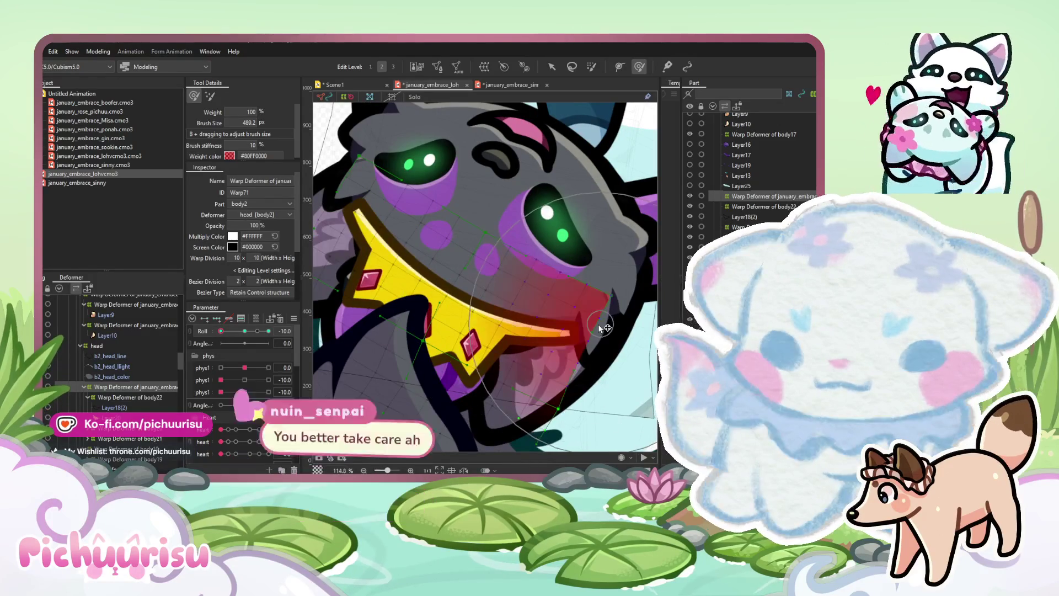
scroll(603, 316, down, 3)
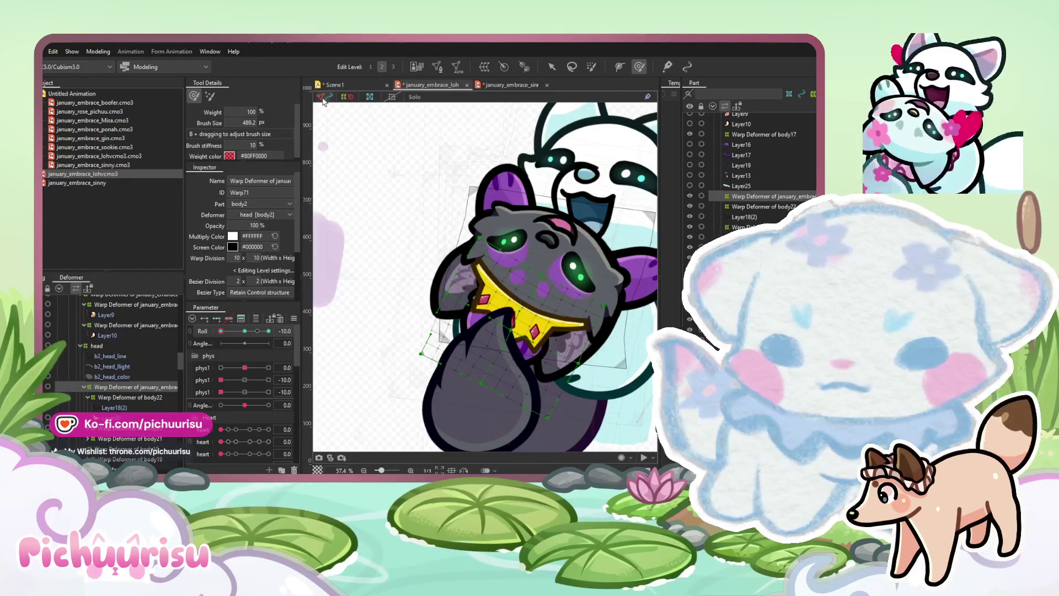
click(340, 87)
Play Scene1, flip through the model tabs, then return to january_embrace_lohvcmo3 with Roll at 0
click(214, 336)
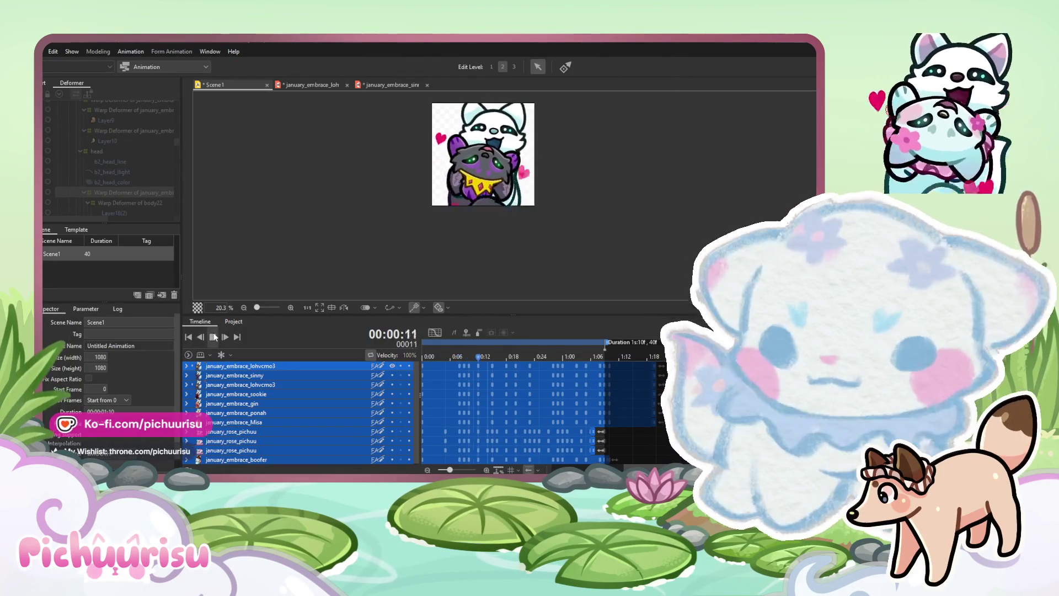
scroll(423, 245, down, 2)
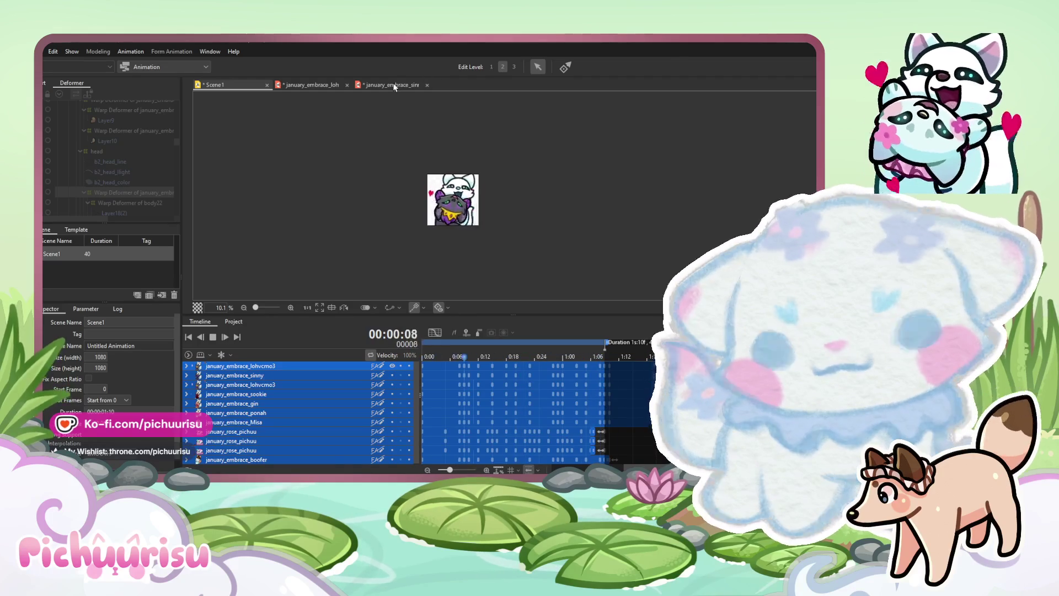
click(398, 85)
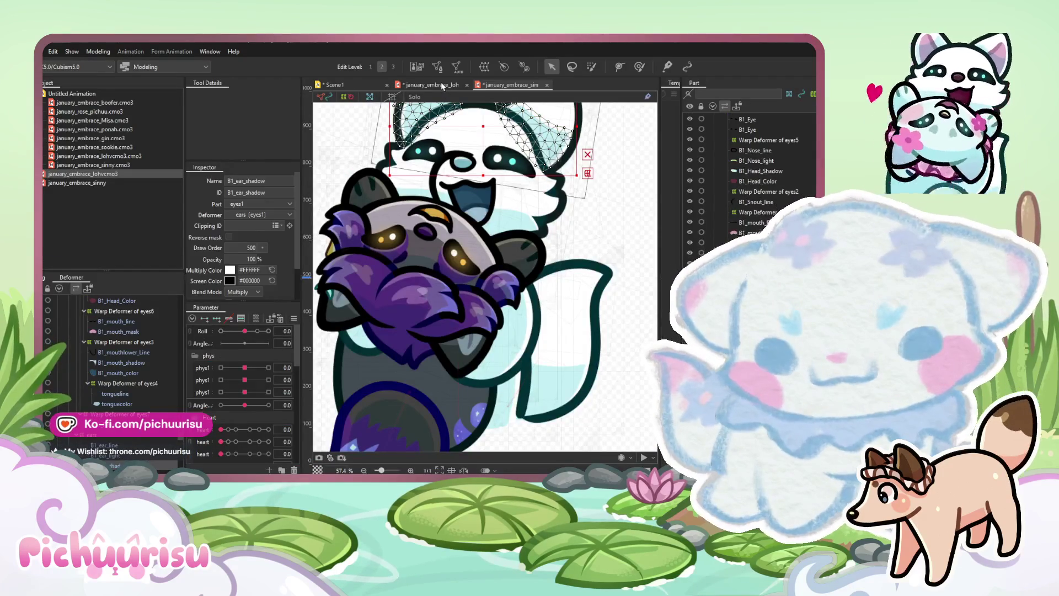
click(442, 84)
click(334, 84)
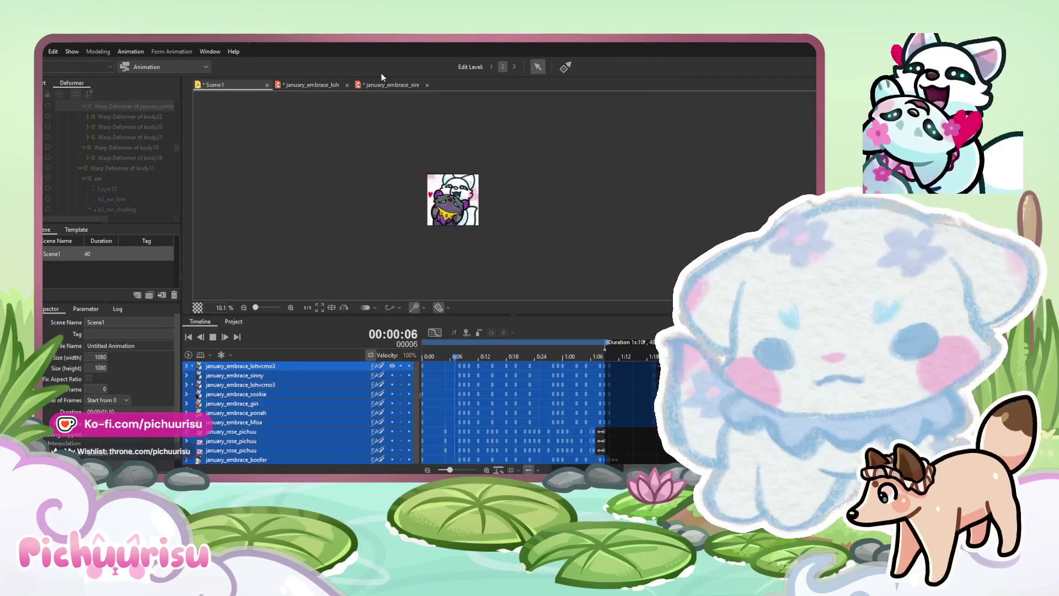
click(312, 84)
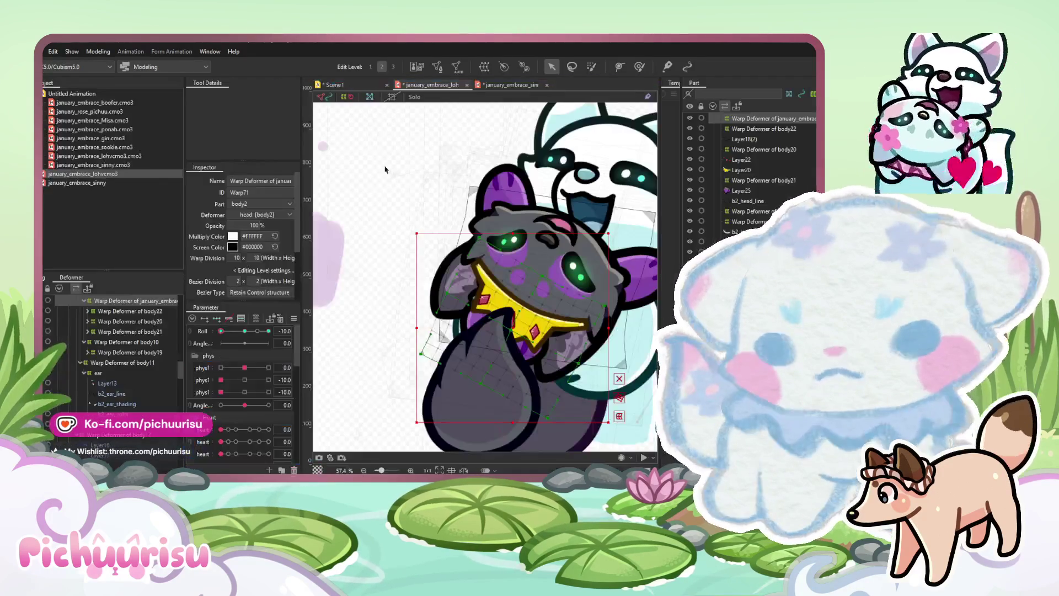
click(243, 331)
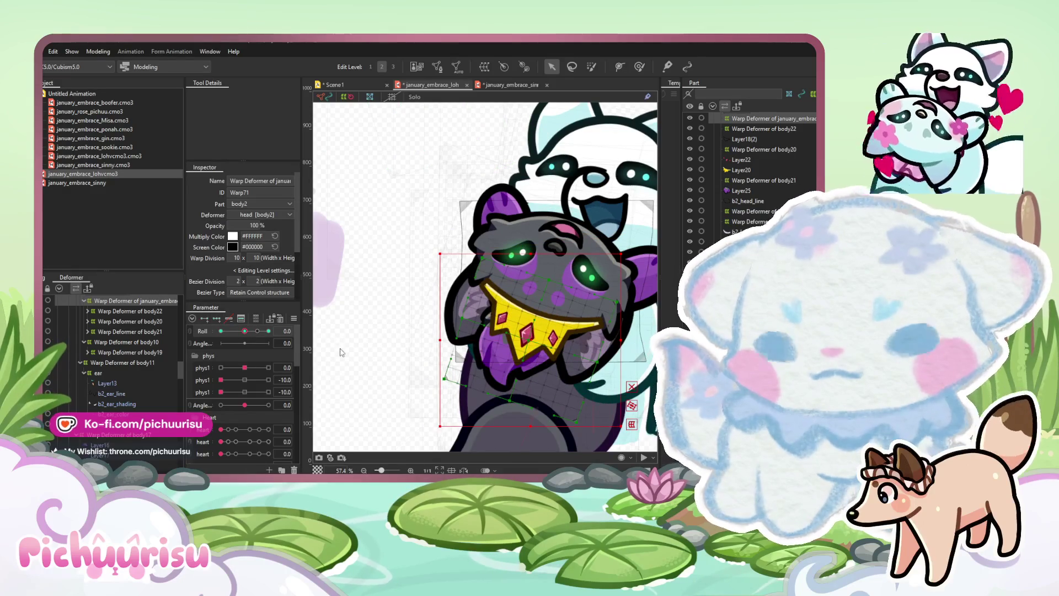
Select all warp deformers, then just body21 plus the outer model warp, and clear the selection
key(ctrl+a)
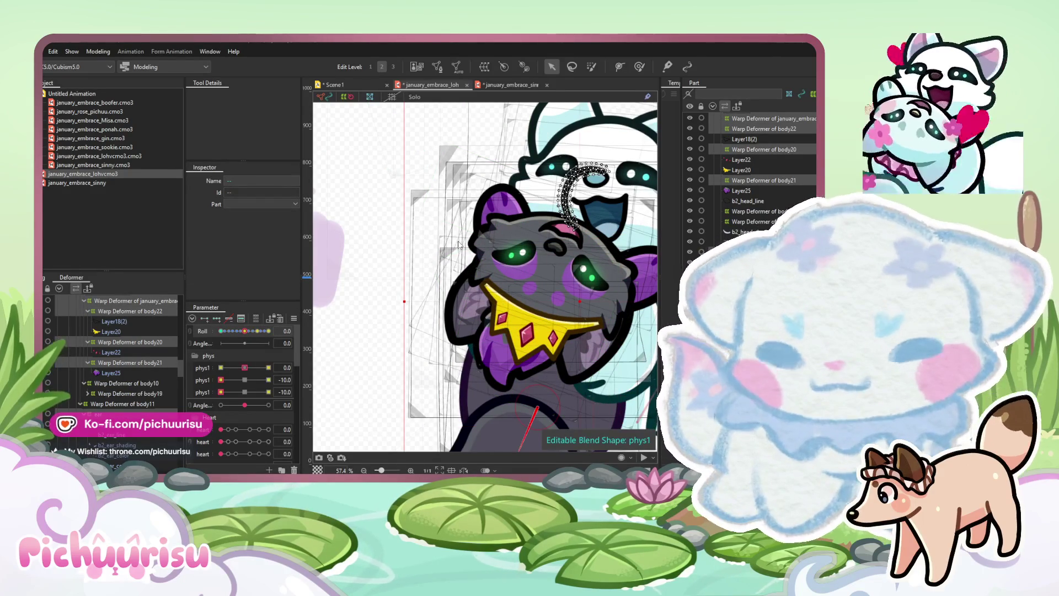
click(114, 363)
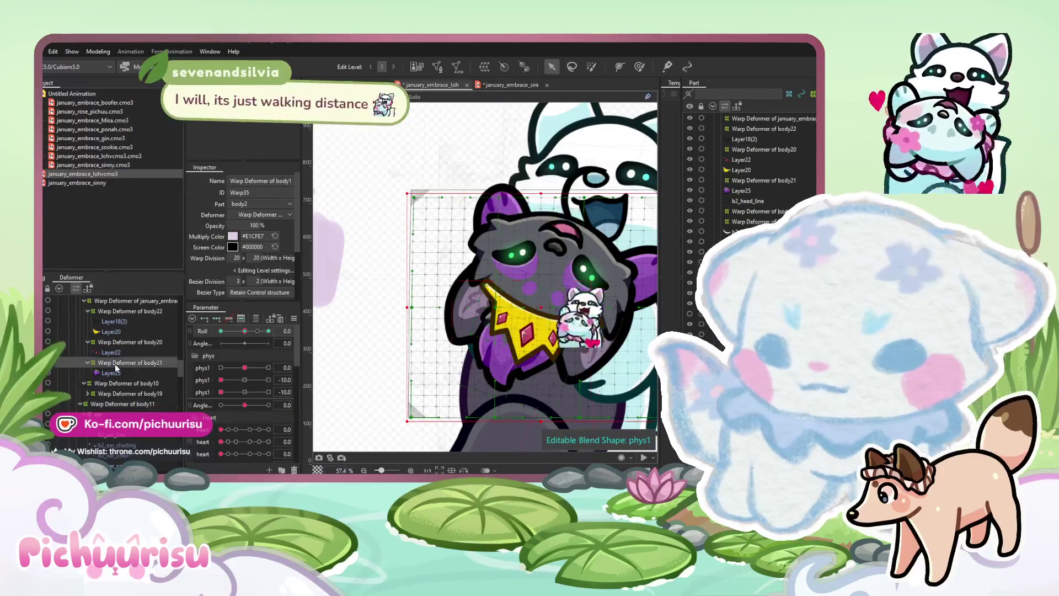
ctrl+click(118, 301)
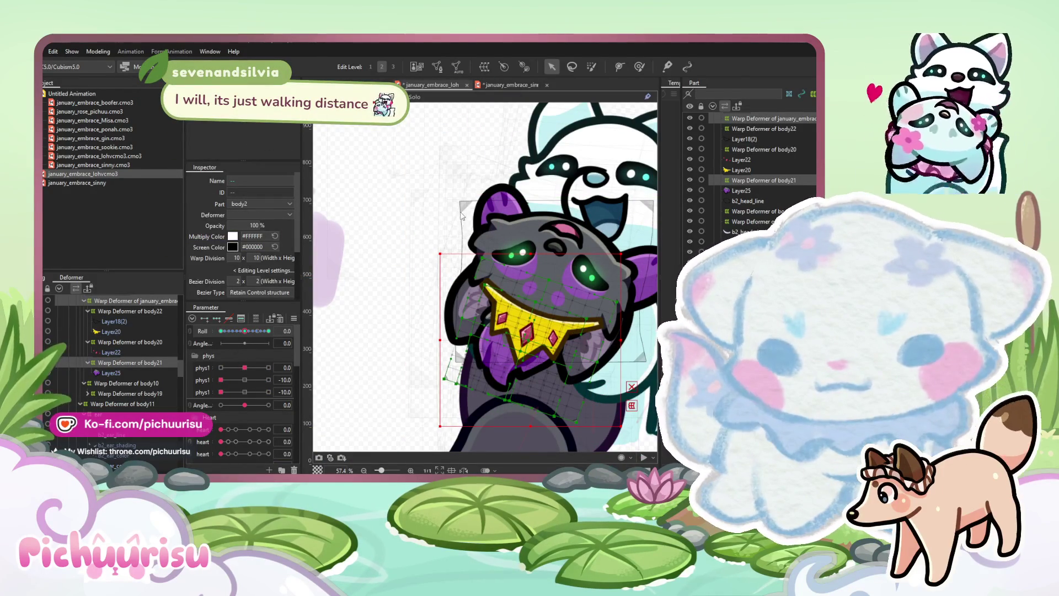
click(386, 276)
Tilt Roll to its -10 end and select the body21 warp deformer for weight painting
scroll(386, 276, down, 3)
drag(230, 331, 196, 331)
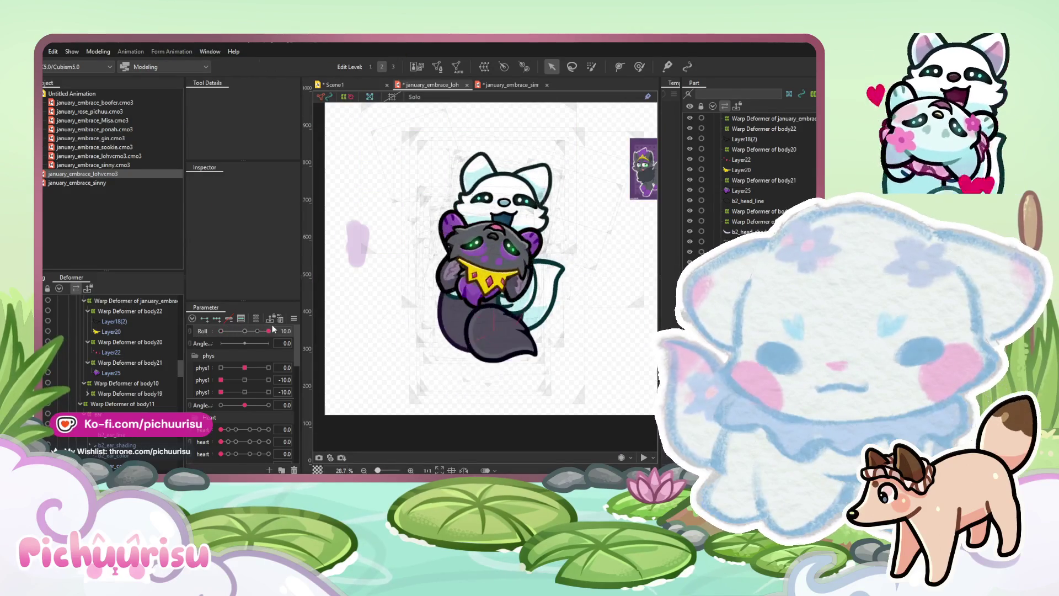
click(131, 363)
click(639, 67)
scroll(458, 276, up, 3)
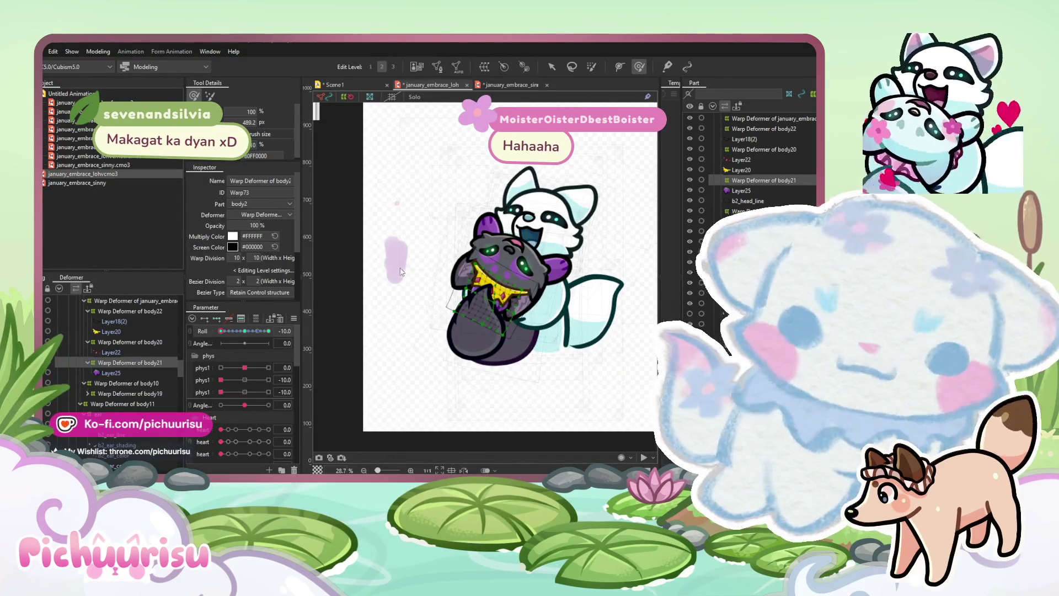
Swing the model's Roll parameter to -4.3 to test the tilt, then bring up Scene1's animation
click(443, 213)
key(t)
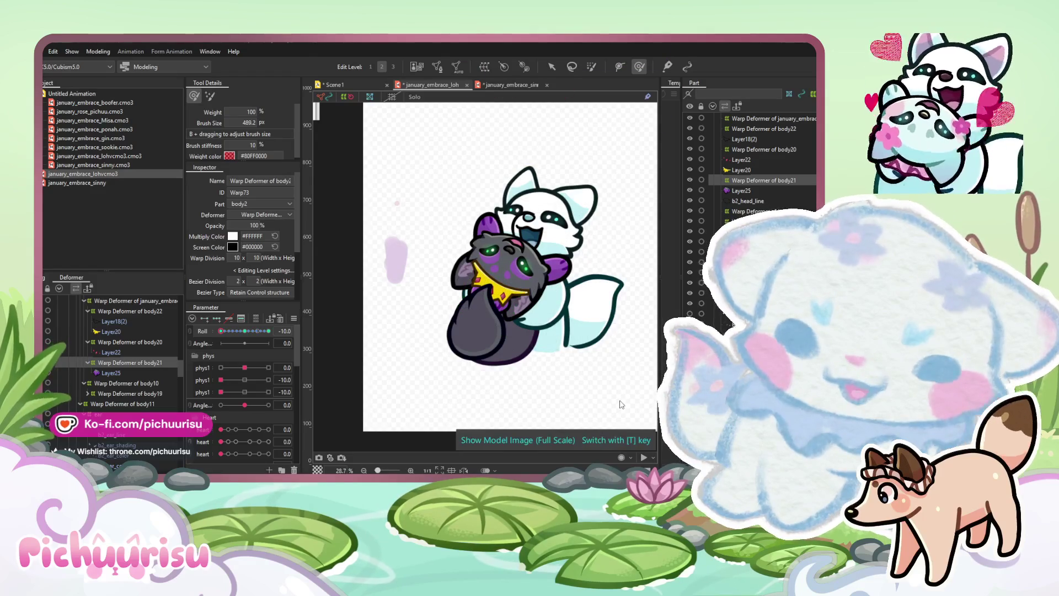
scroll(514, 279, up, 2)
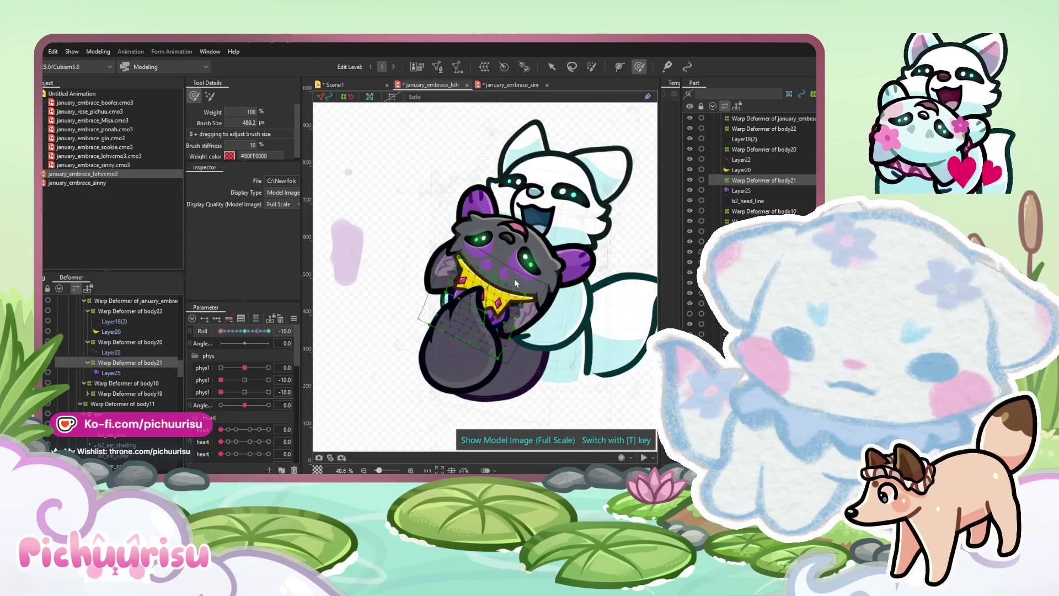
drag(246, 332, 236, 333)
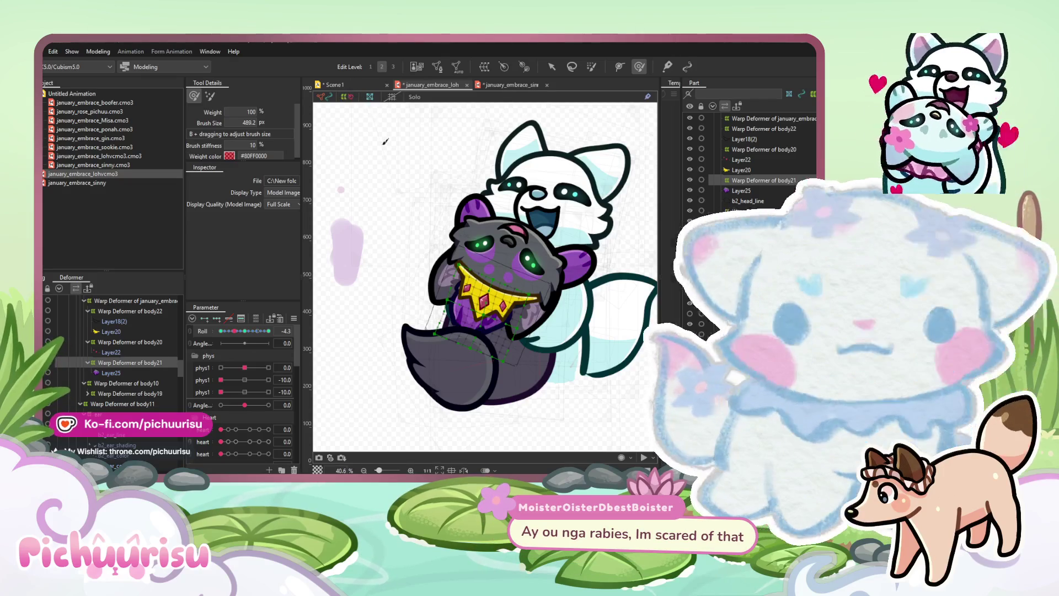
click(334, 84)
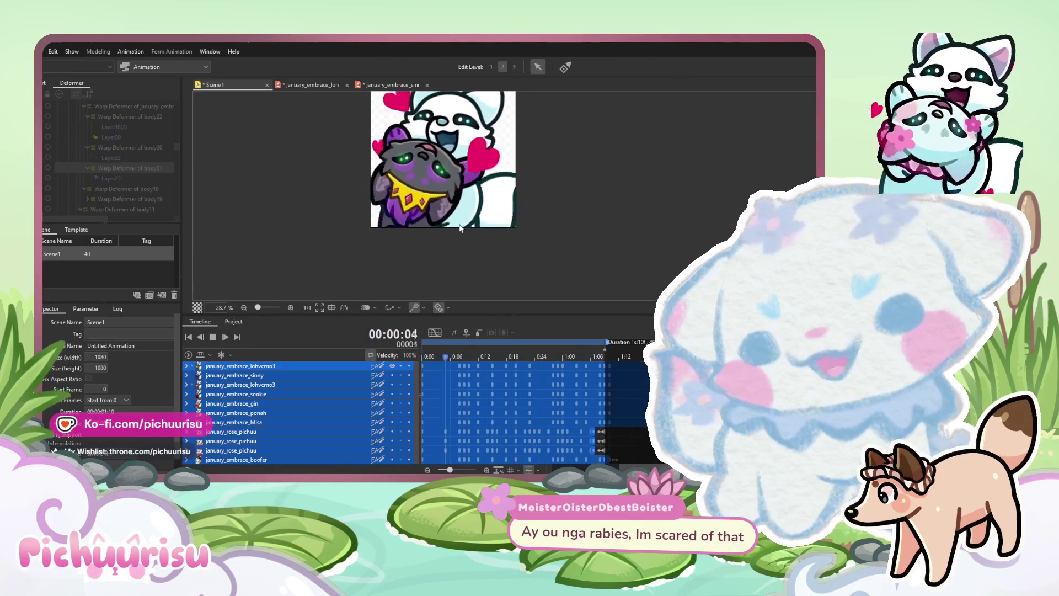
Zoom out on the Scene1 hug preview and go back to the january_embrace_lohv model
scroll(461, 226, down, 2)
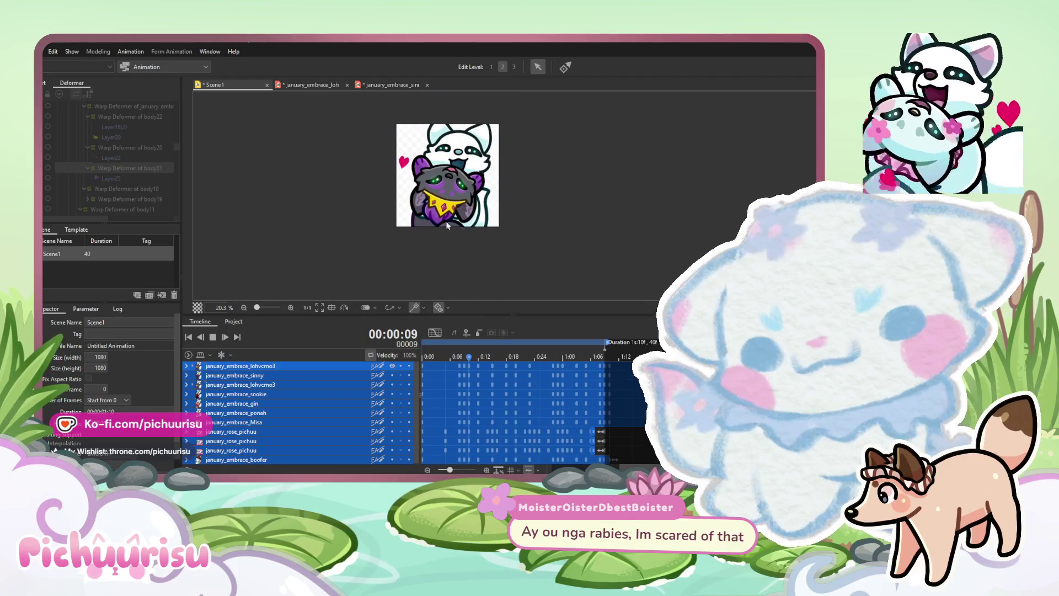
scroll(460, 224, down, 1)
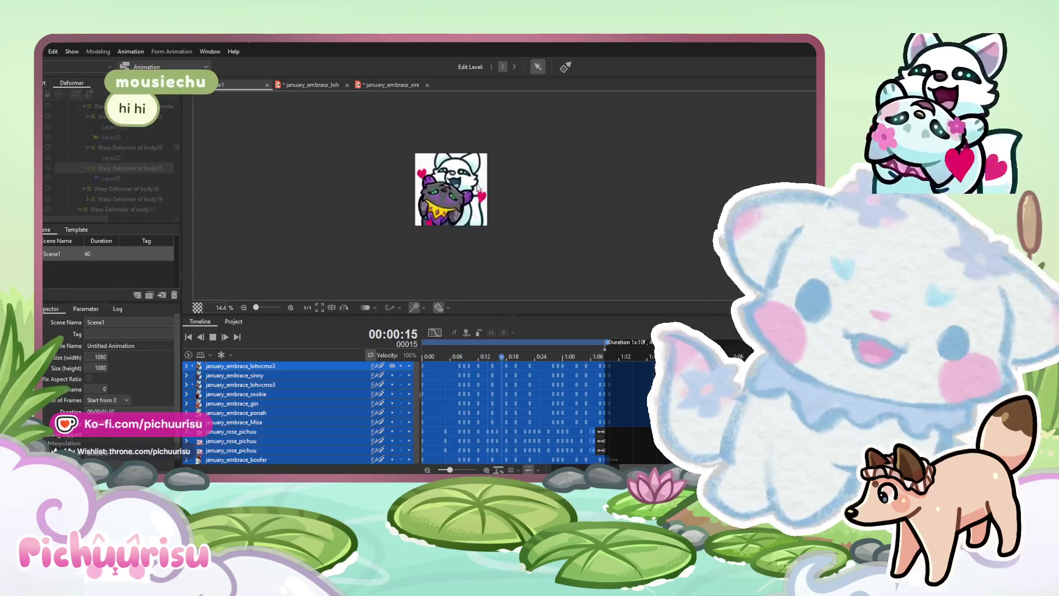
click(400, 84)
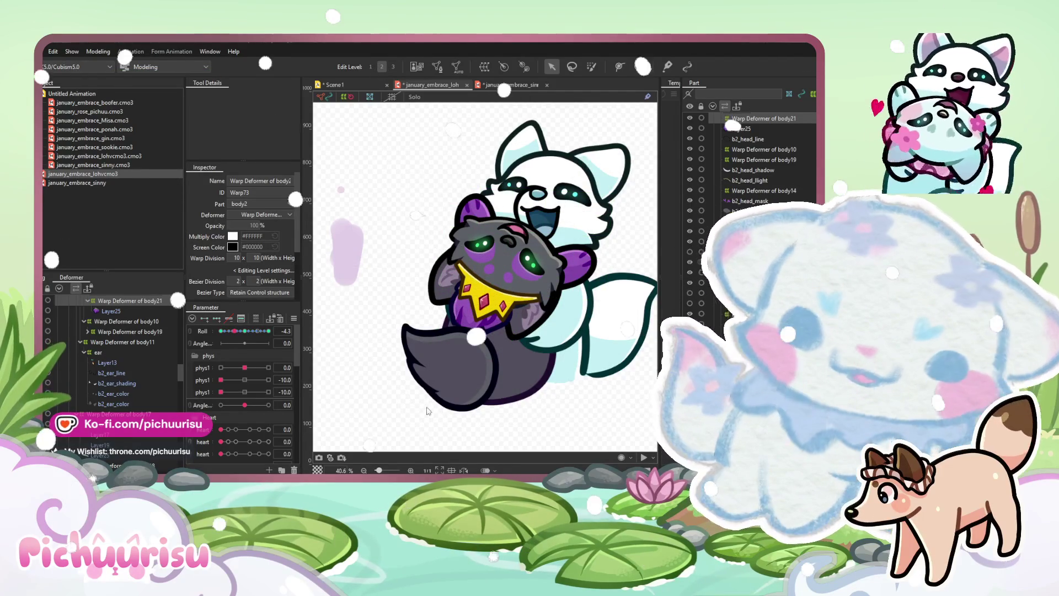
Pull the Heart warp deformer's lattice corner further left, then play the Scene1 animation
key(t)
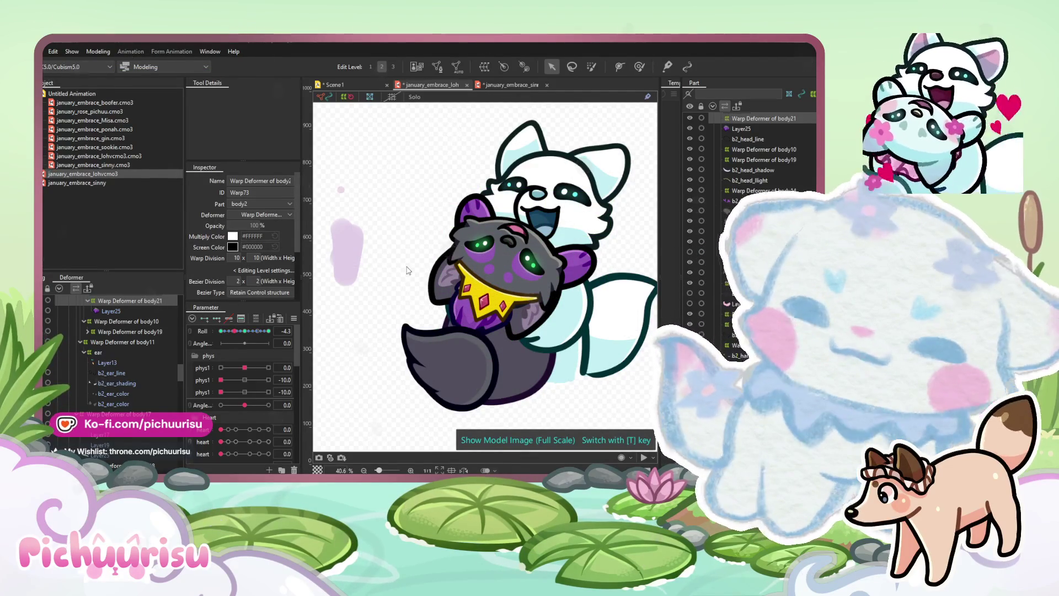
click(409, 159)
scroll(409, 159, down, 3)
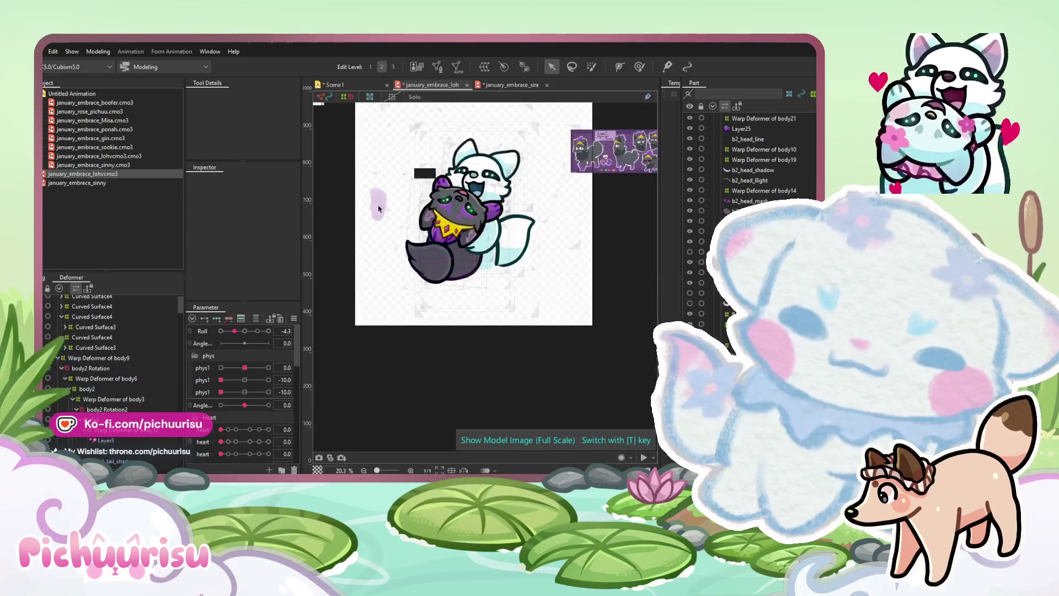
click(380, 209)
drag(381, 209, 342, 189)
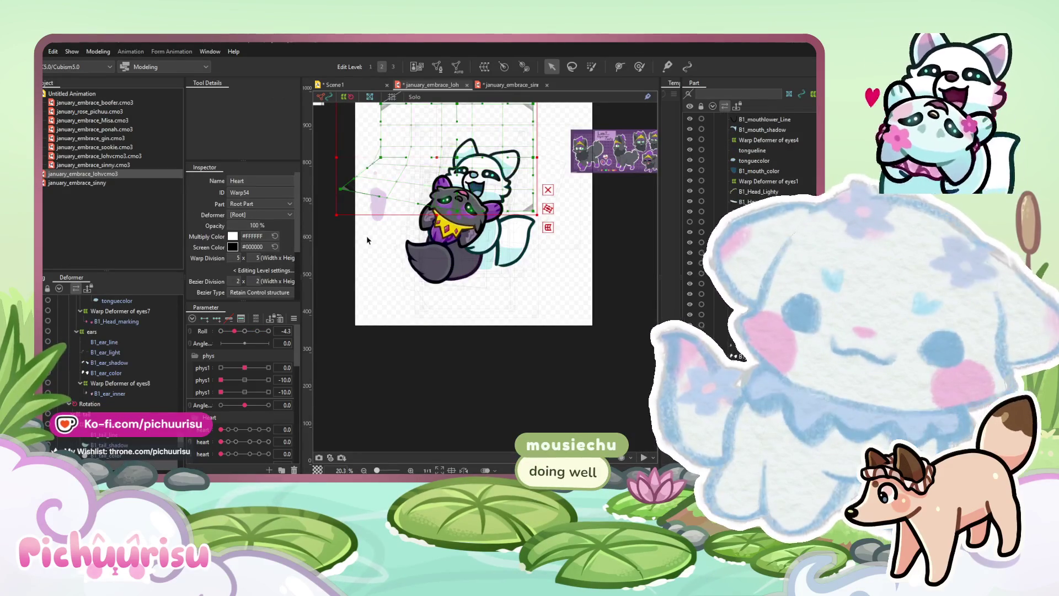
click(366, 208)
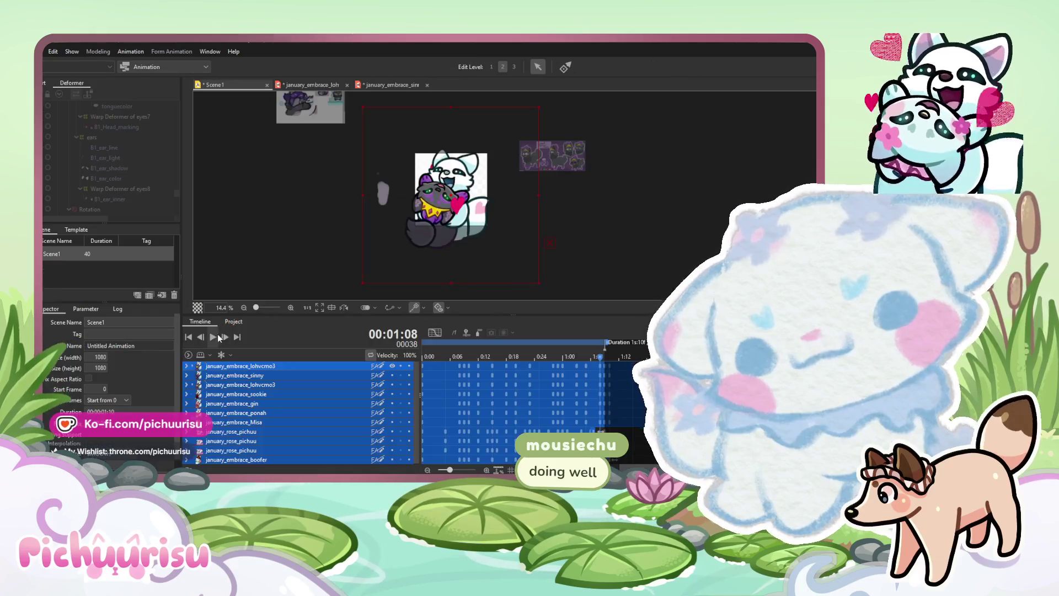
click(218, 336)
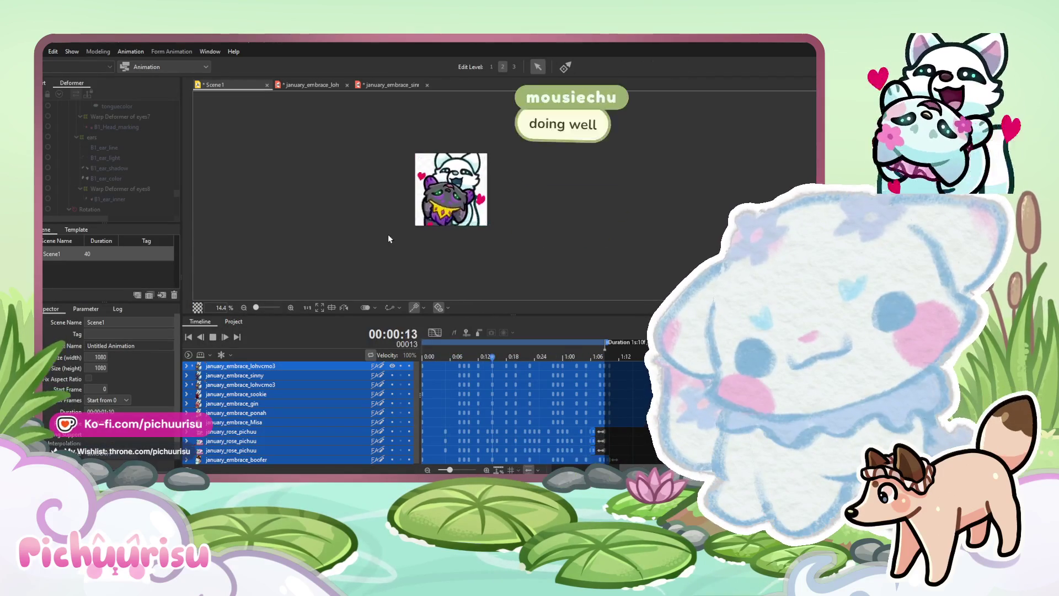
Look over the File > Export Image/Video options, then stop the looping Scene1 playback at 00:00:13
scroll(389, 239, down, 2)
scroll(388, 234, up, 3)
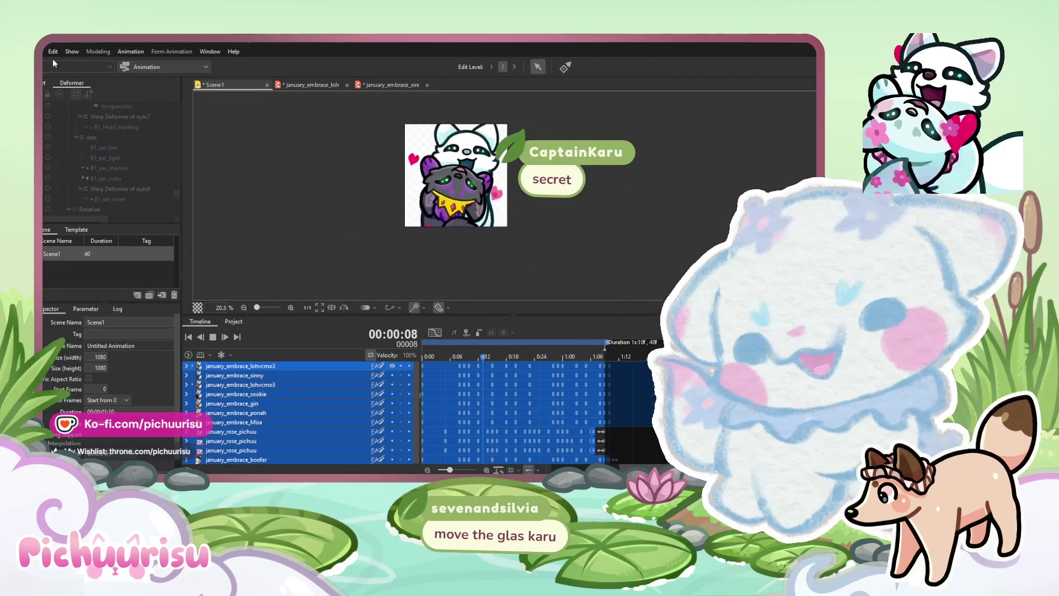
click(44, 51)
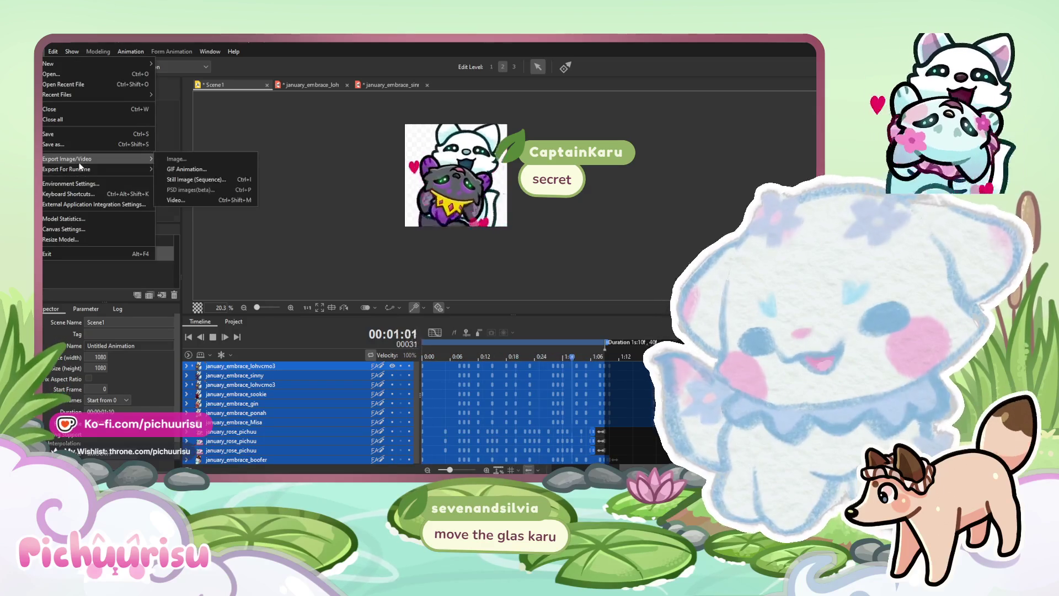
click(441, 358)
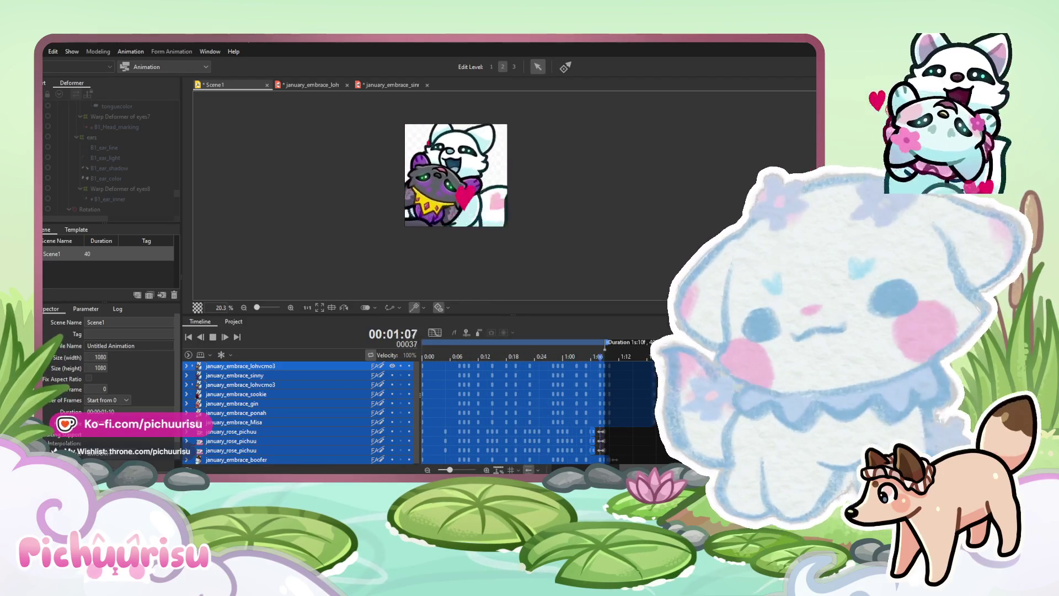
click(215, 335)
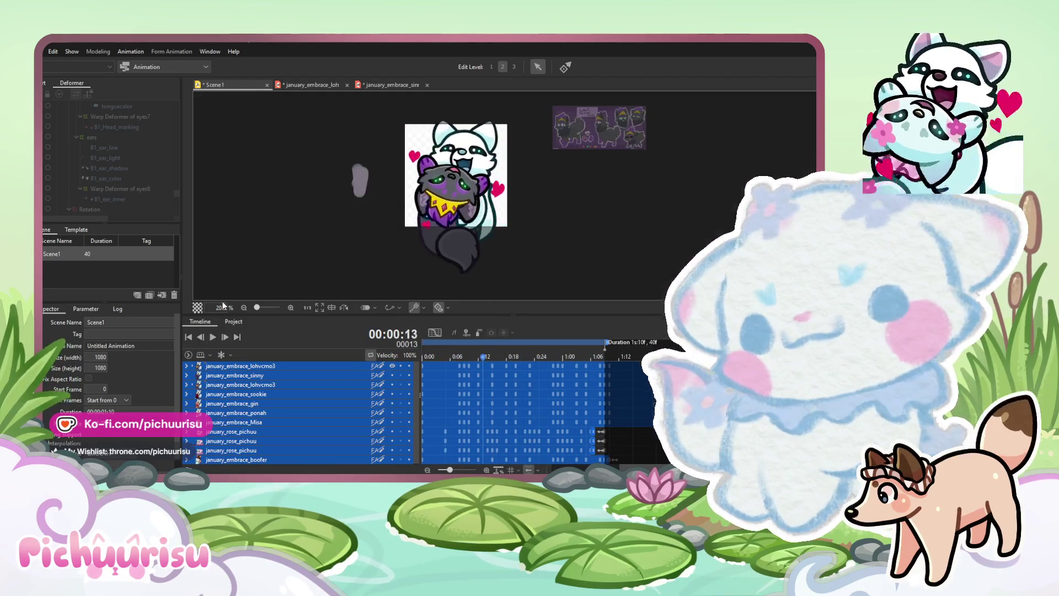
Save Scene1 and return to the january_embrace_lohv model in the Modeling workspace
click(39, 52)
click(55, 136)
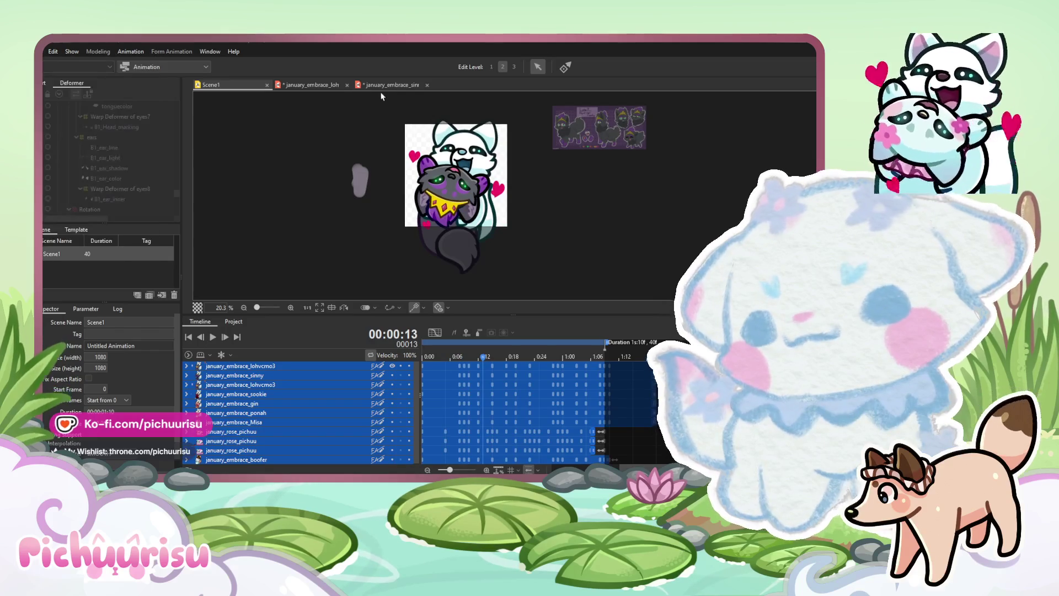
click(328, 85)
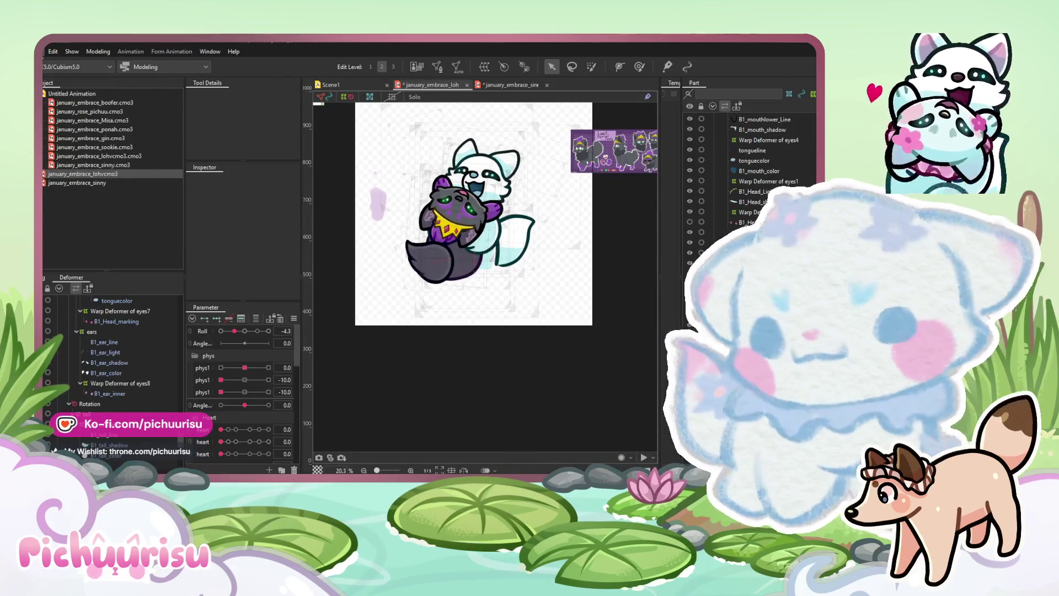
click(40, 51)
click(55, 133)
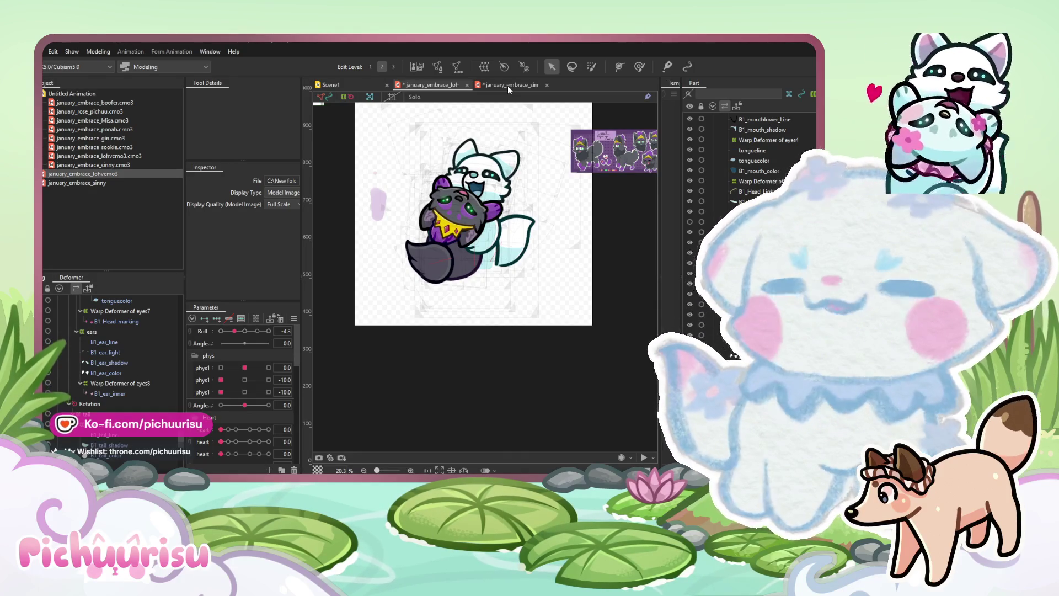
Save the january_embrace_lohv model and the january_embrace_sinny model with Ctrl+S
key(ctrl+s)
click(508, 85)
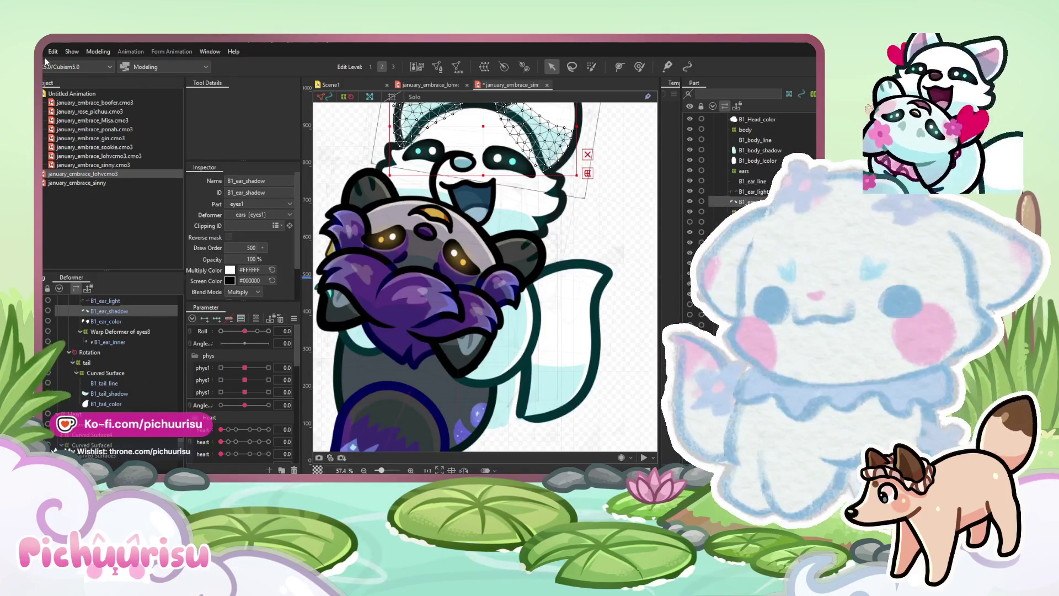
click(44, 51)
click(71, 133)
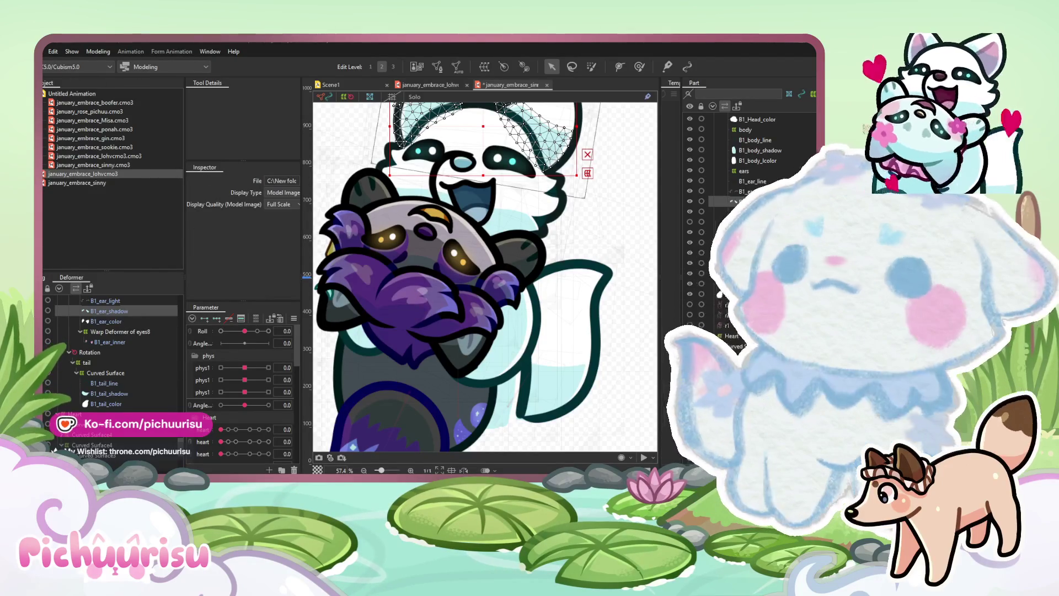
key(ctrl+s)
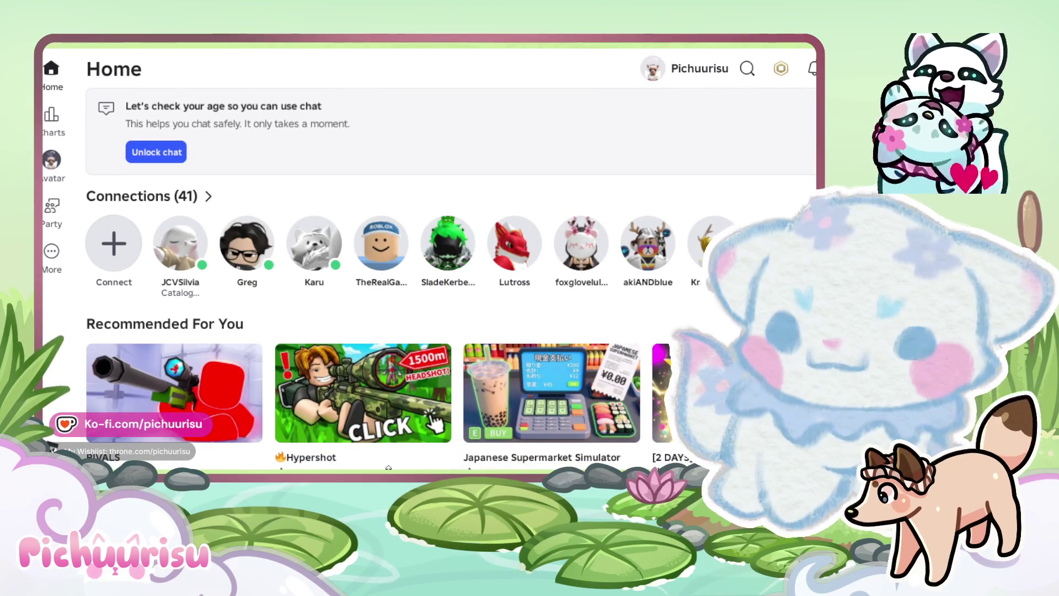
Go down to the Continue row and open the [UPDATE SOON] Uma Racing game page
scroll(389, 467, down, 1)
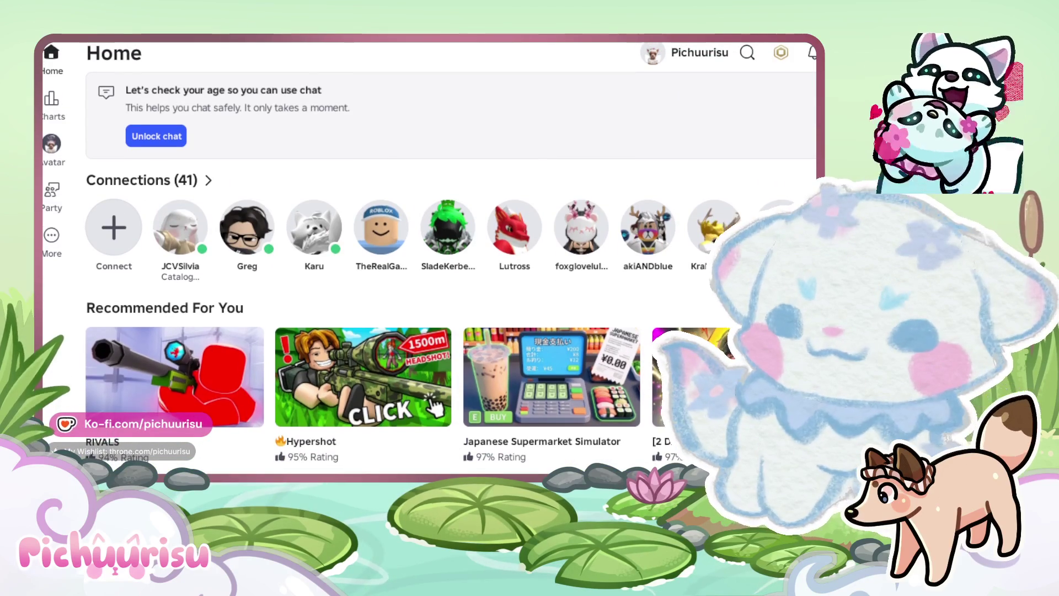
scroll(156, 215, down, 2)
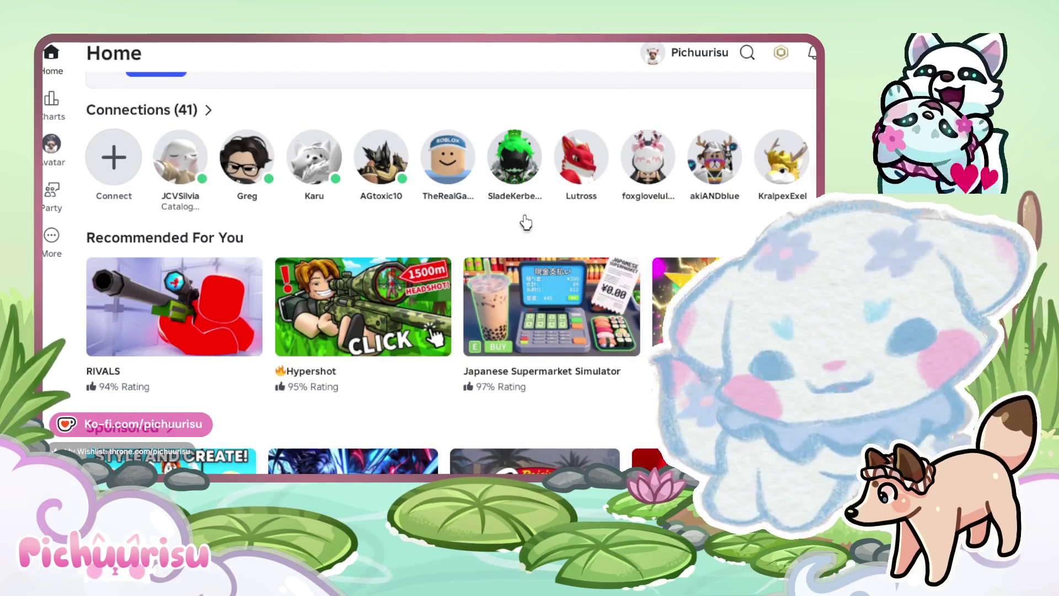
scroll(525, 223, down, 3)
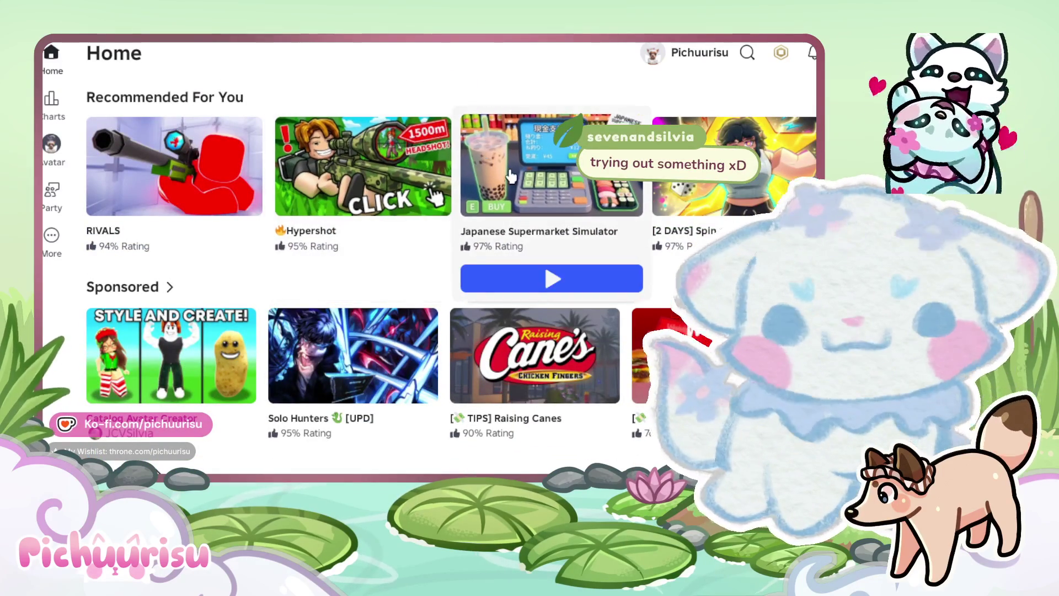
scroll(643, 182, down, 4)
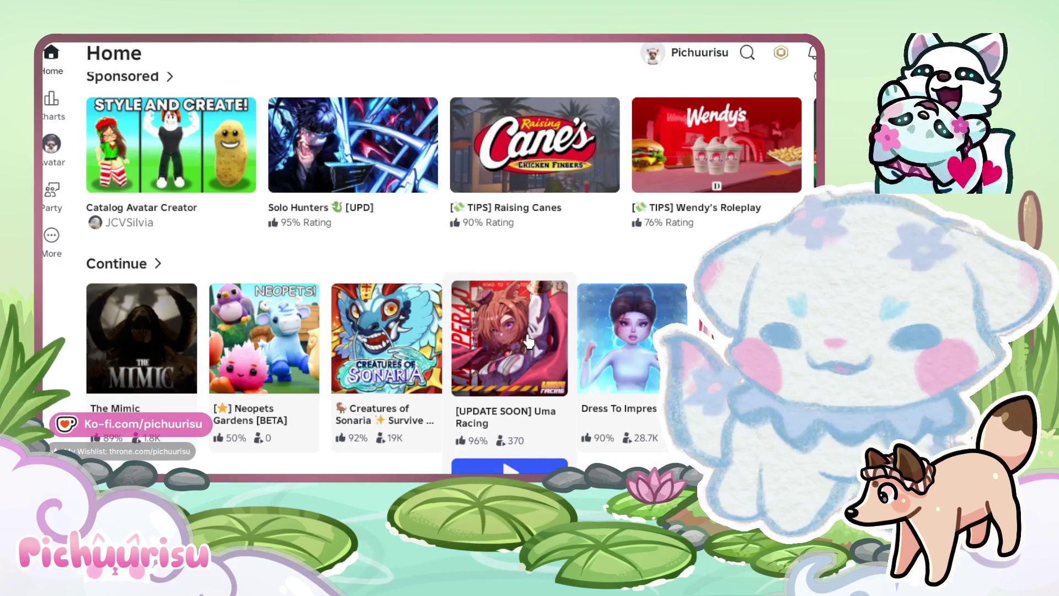
scroll(528, 331, down, 1)
click(525, 252)
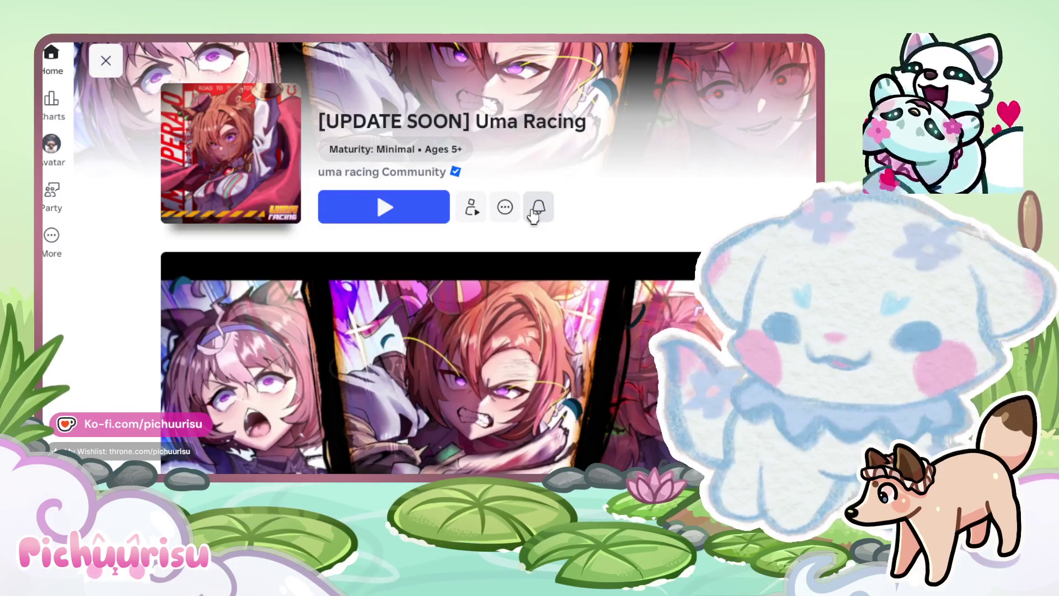
Turn on Uma Racing update notifications, then bring up the in-game menu in the race lobby
click(534, 213)
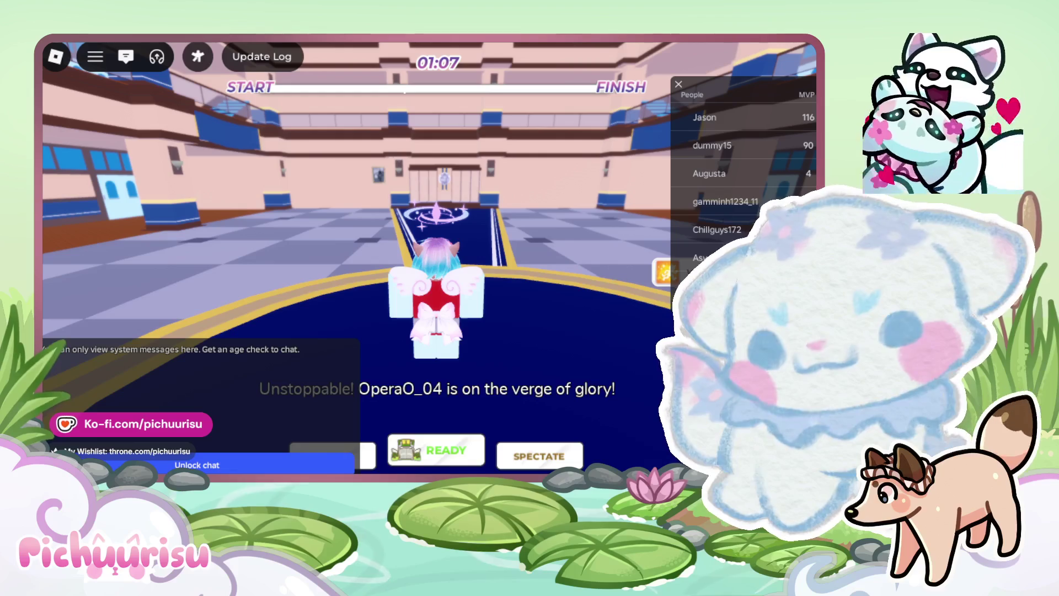
click(65, 63)
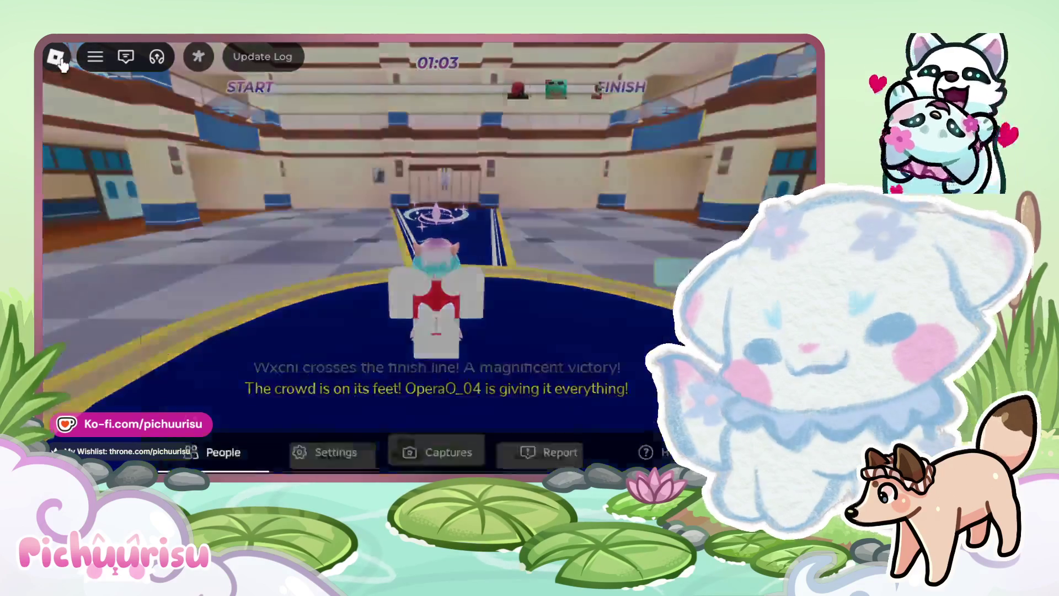
Leave the Uma Racing experience, confirming Leave in the dialog
click(256, 420)
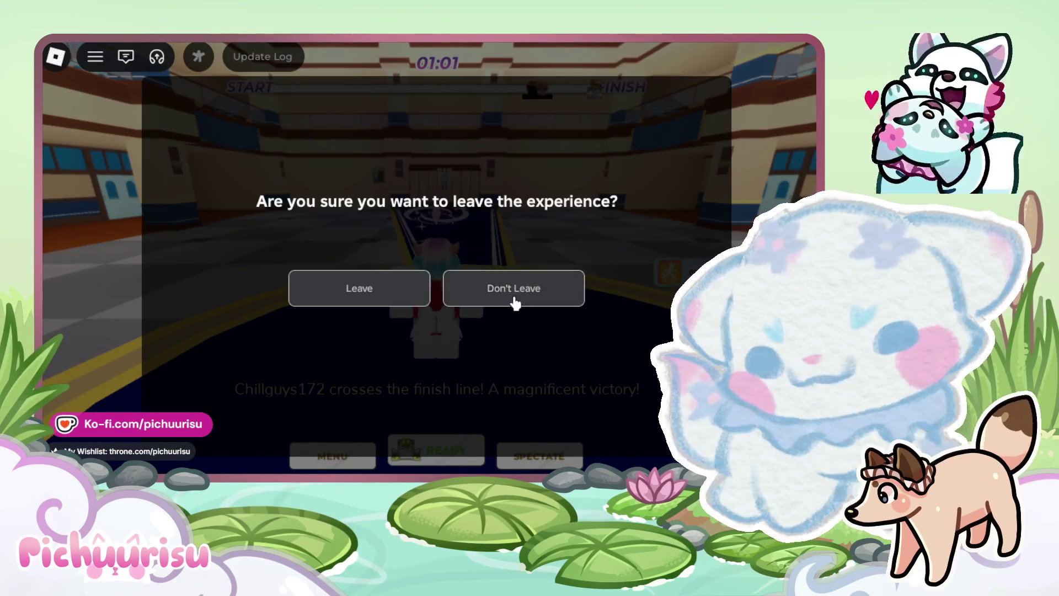
click(386, 295)
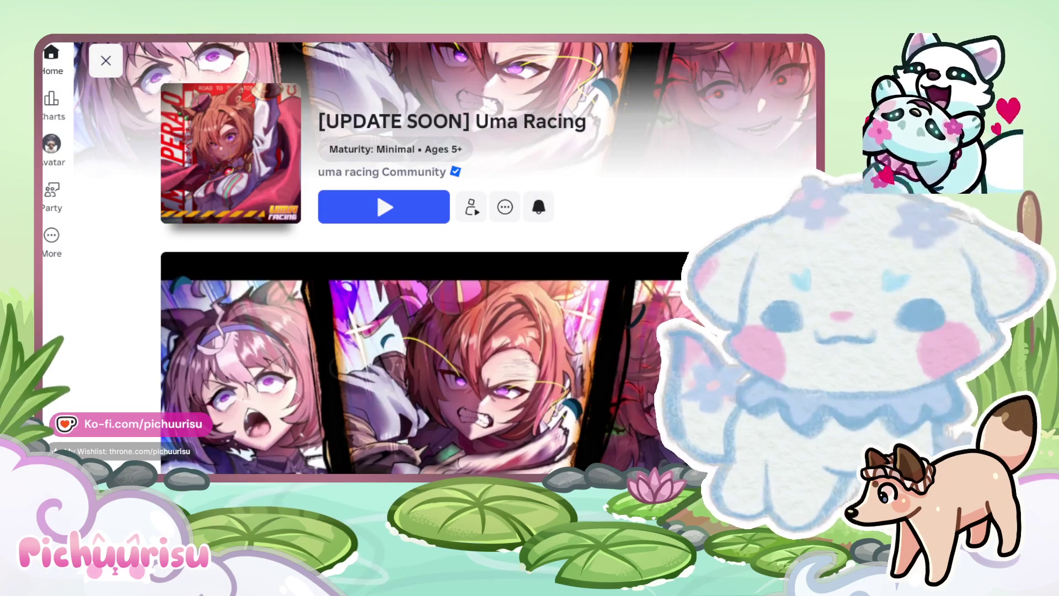
scroll(431, 275, down, 1)
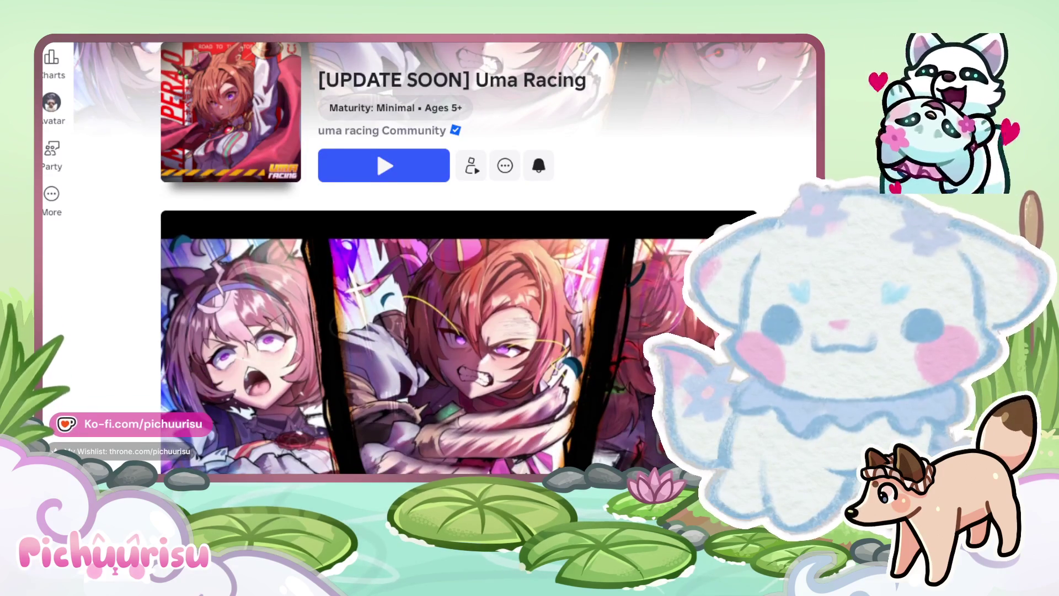
Browse the Charts rows such as Top Rated and Music Top 100, then return upward
scroll(461, 74, up, 3)
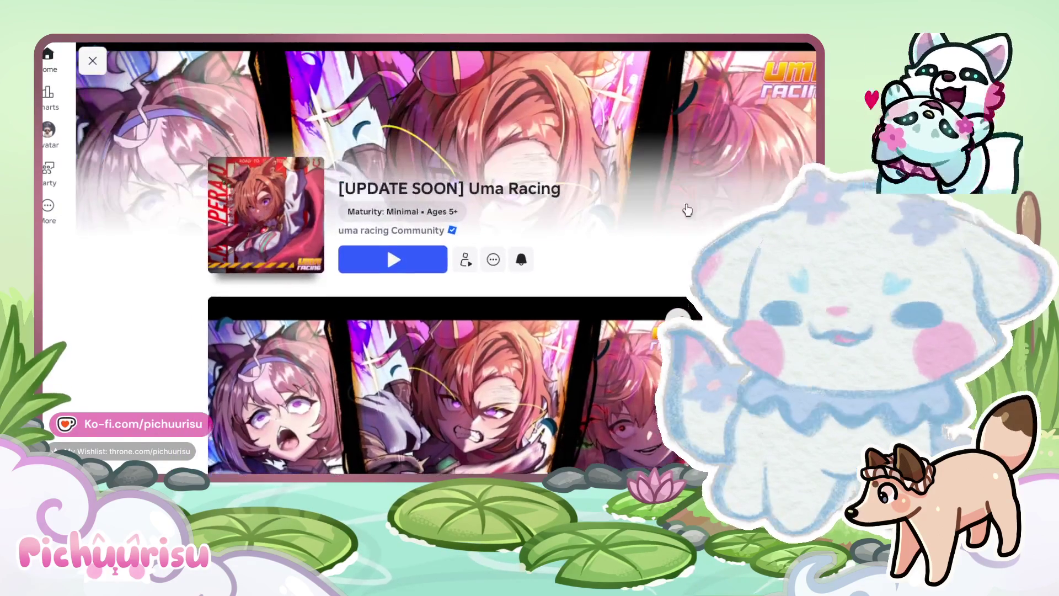
scroll(656, 338, down, 1)
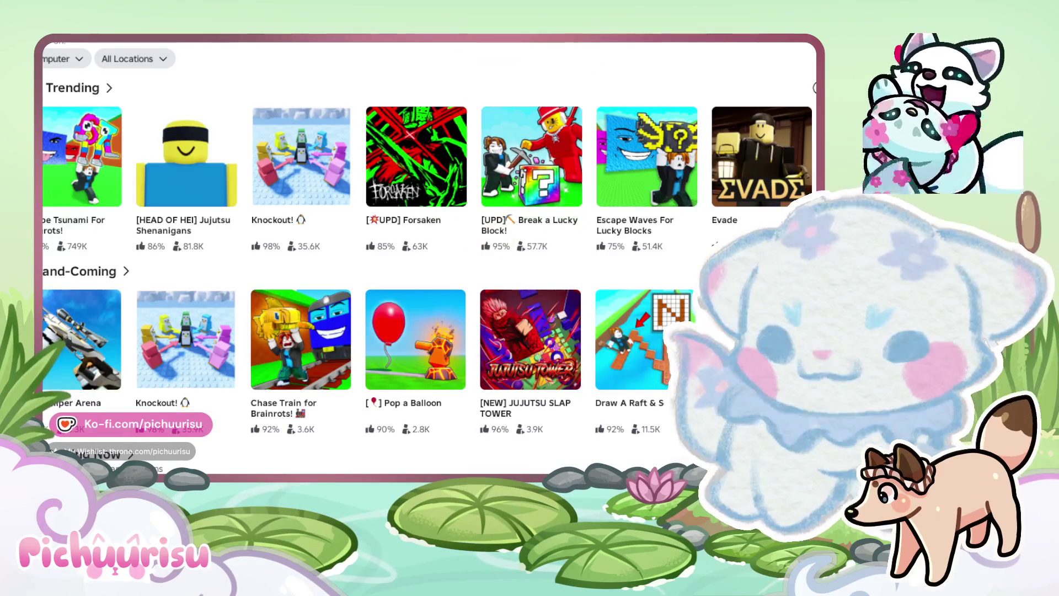
scroll(712, 331, down, 6)
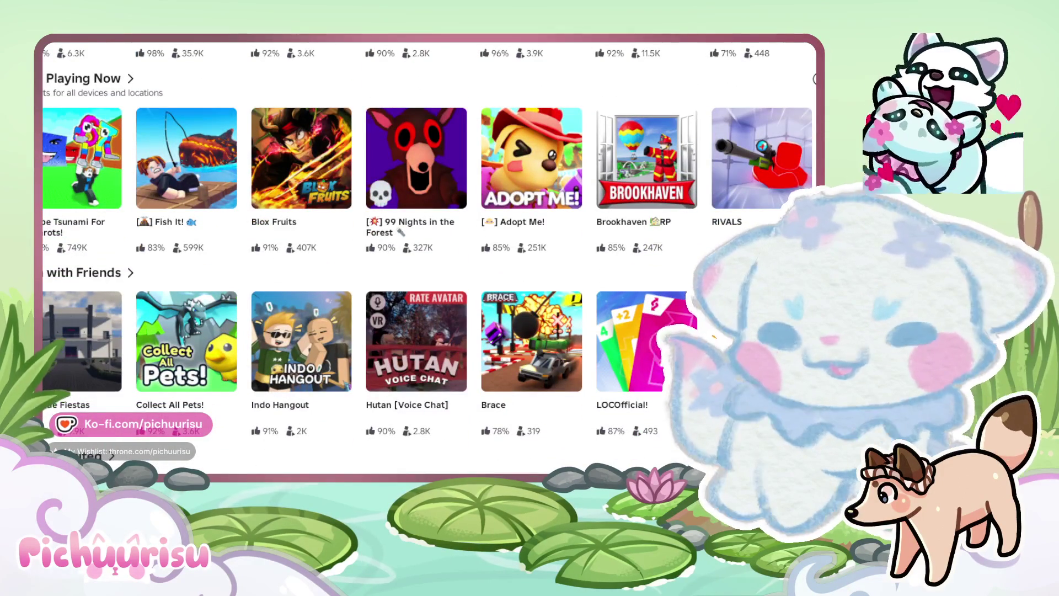
scroll(711, 331, down, 2)
scroll(425, 259, down, 3)
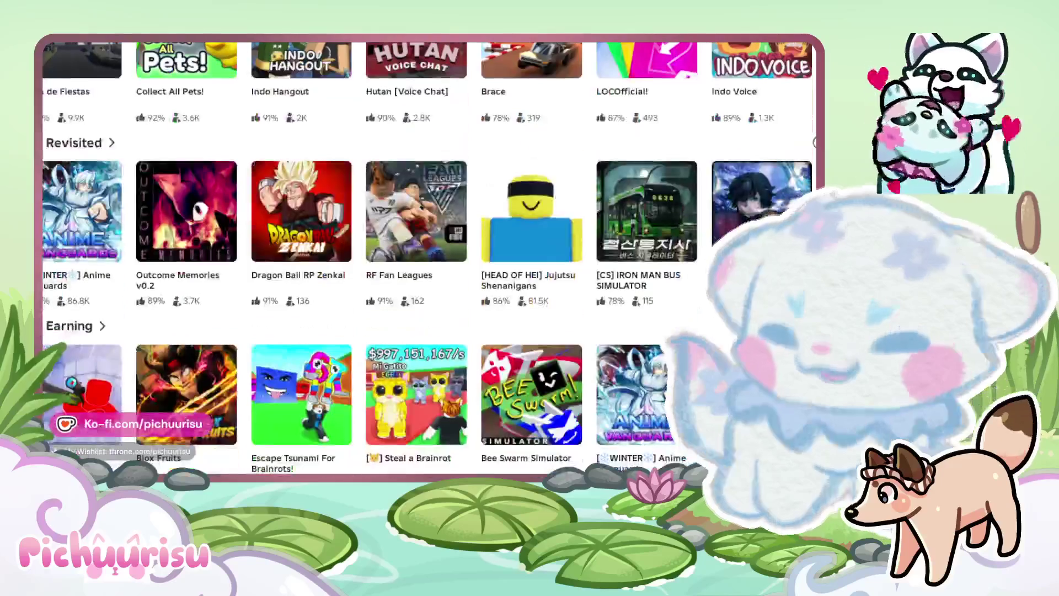
scroll(714, 325, down, 2)
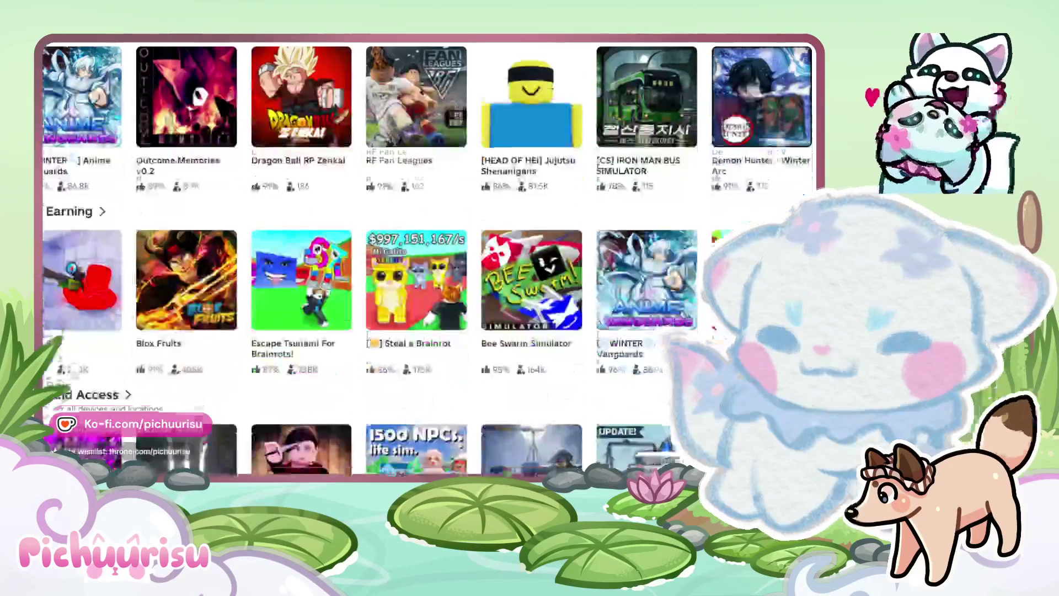
scroll(714, 326, down, 4)
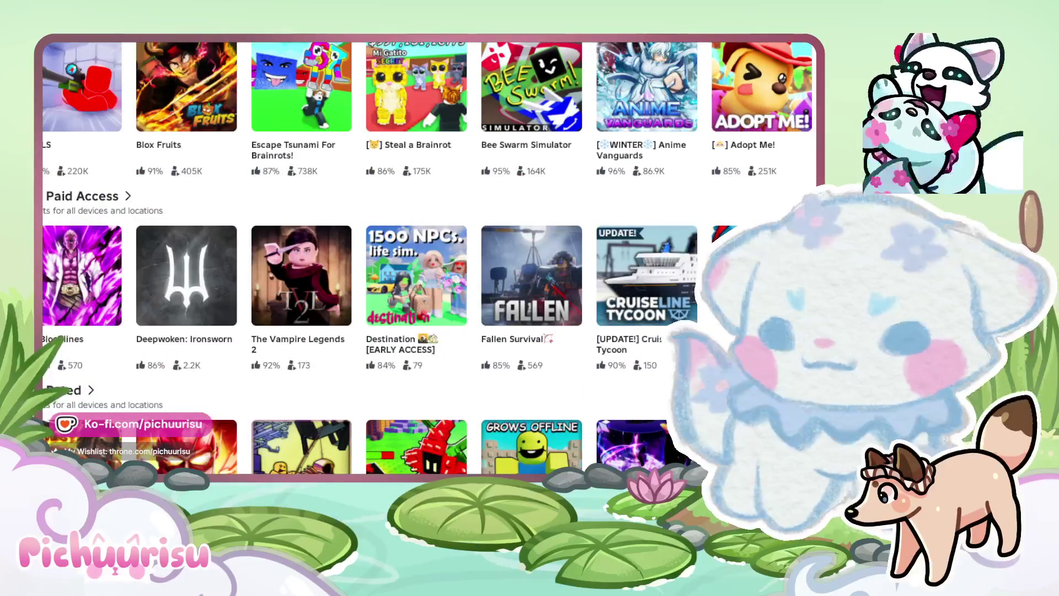
scroll(715, 326, down, 7)
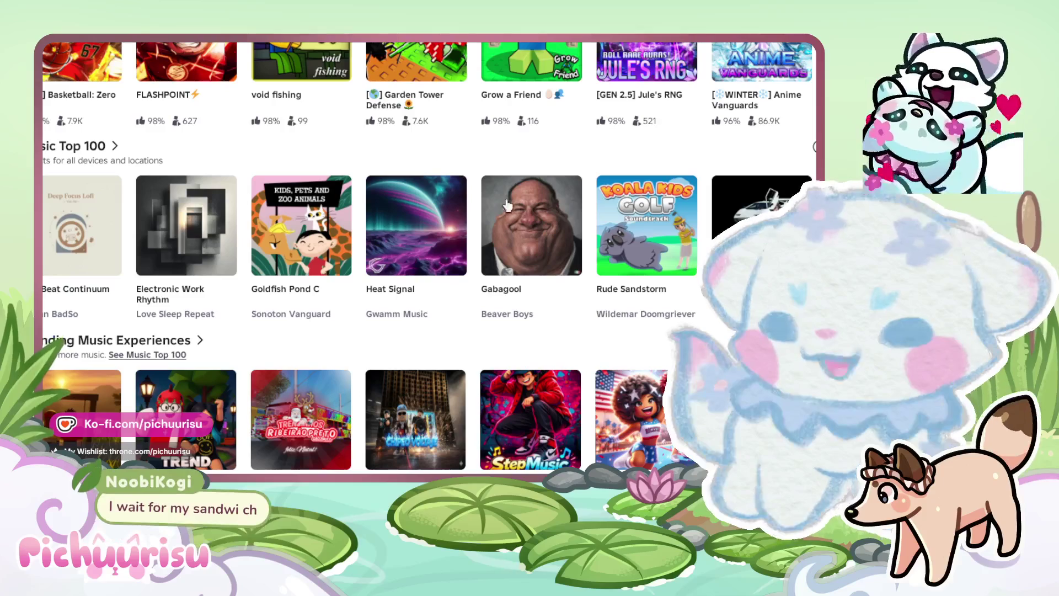
scroll(419, 248, right, 5)
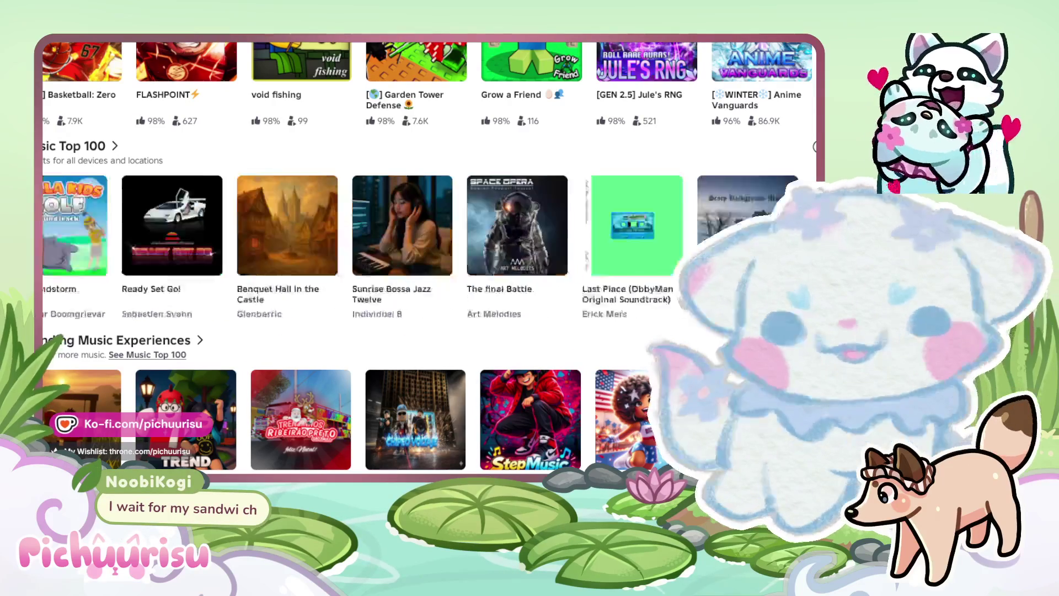
scroll(188, 105, down, 5)
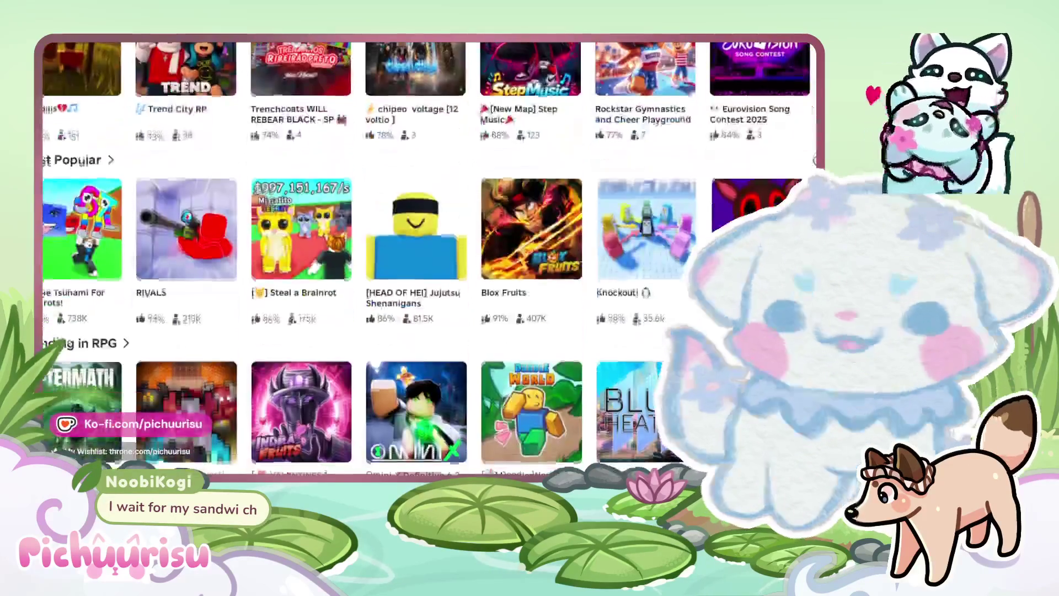
scroll(188, 105, up, 5)
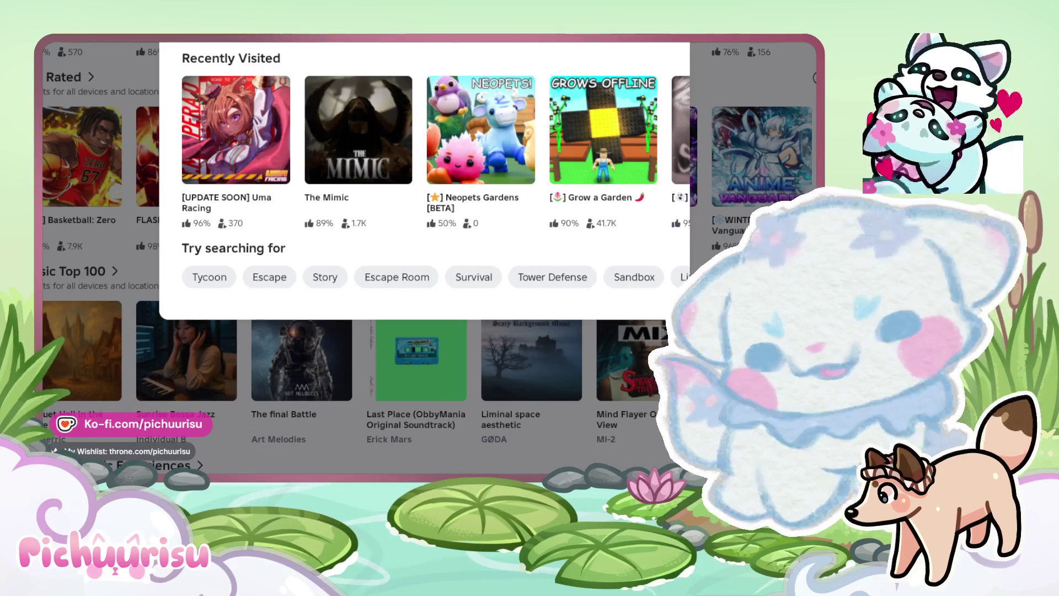
Page nine times through the Recently Visited experiences, then enter 'spe' in the search bar
mouse_move(683, 177)
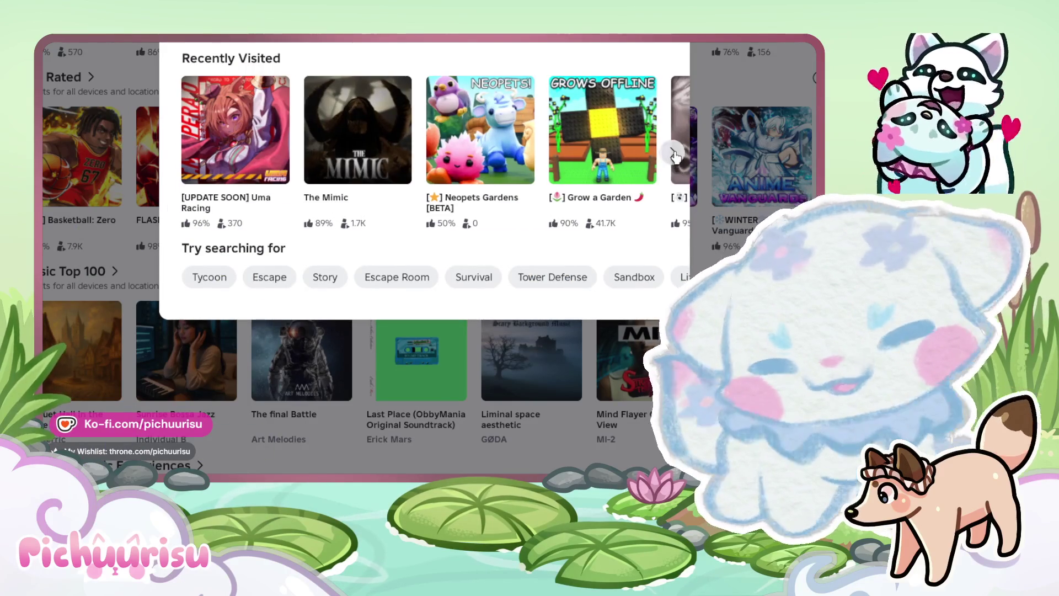
click(673, 153)
click(674, 155)
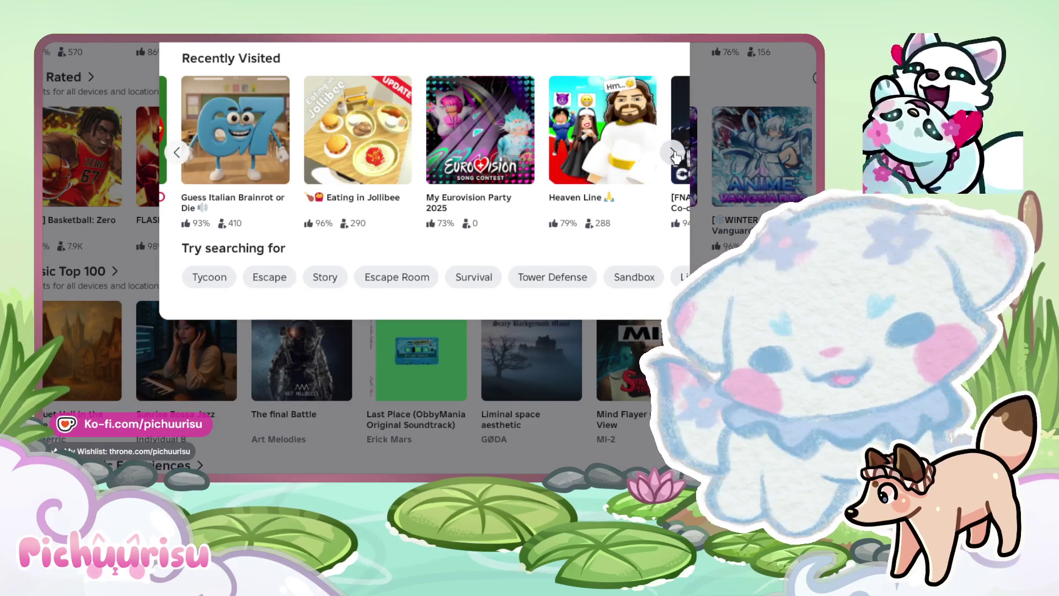
click(674, 155)
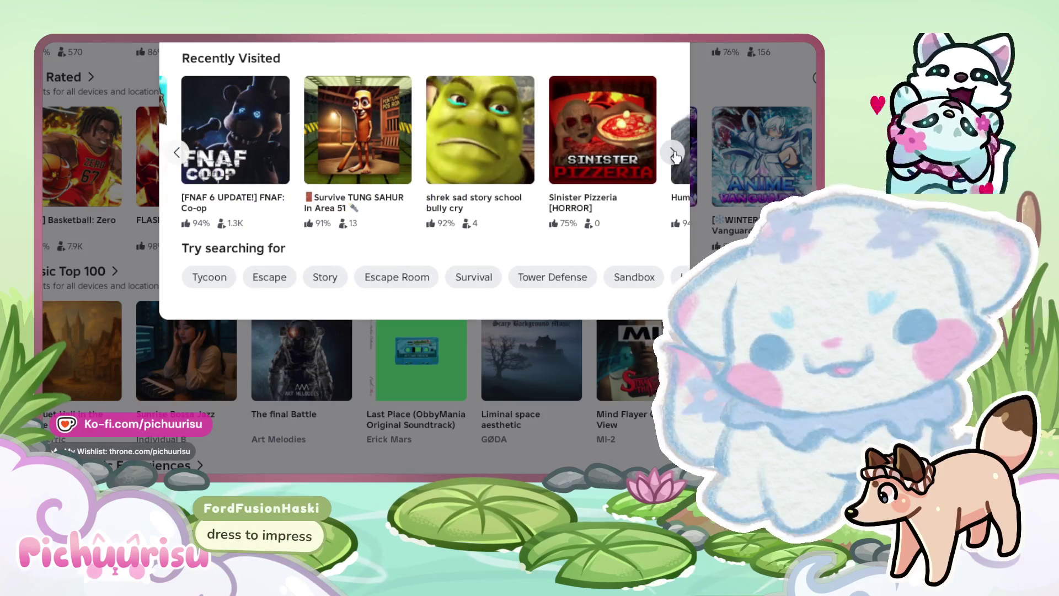
click(674, 155)
click(674, 155)
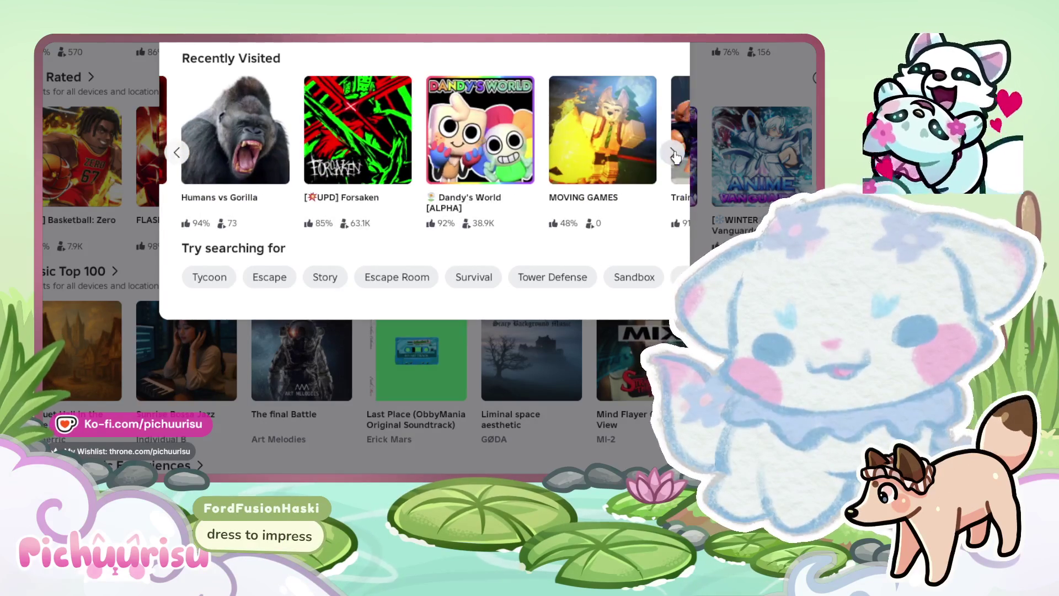
click(674, 155)
click(674, 155)
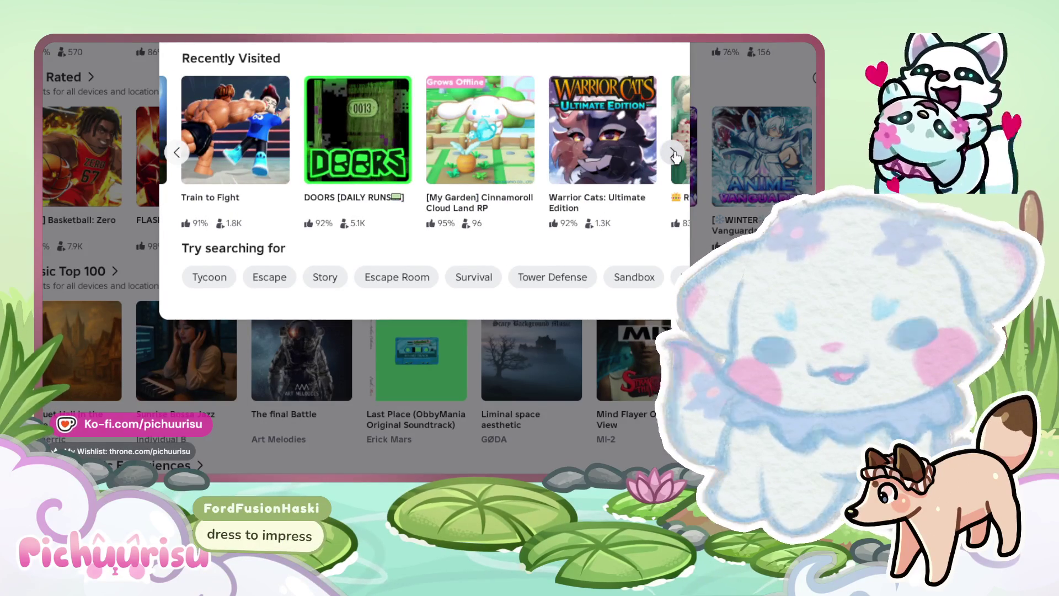
click(674, 155)
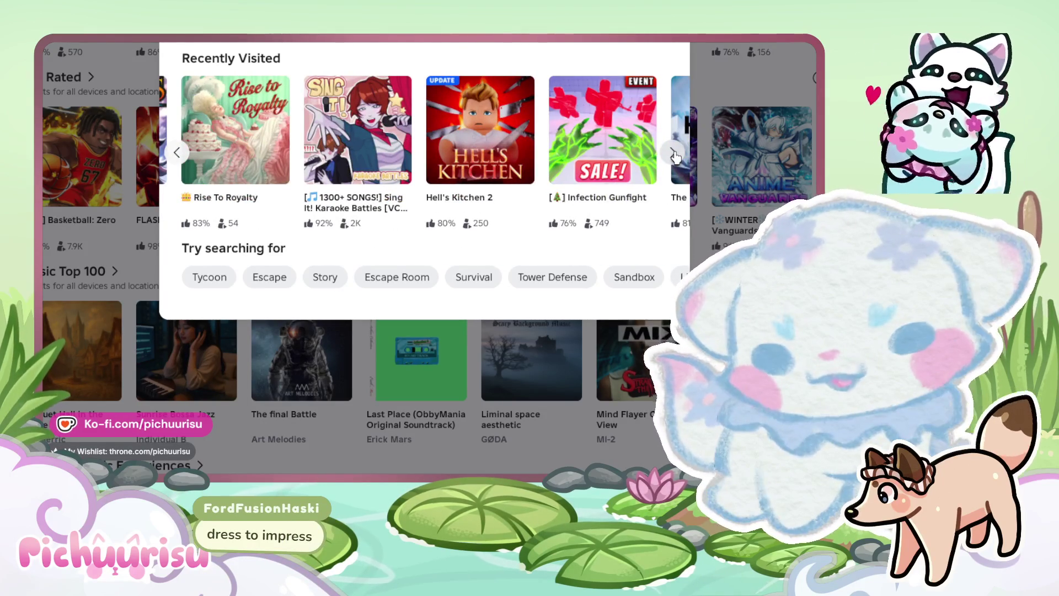
click(674, 156)
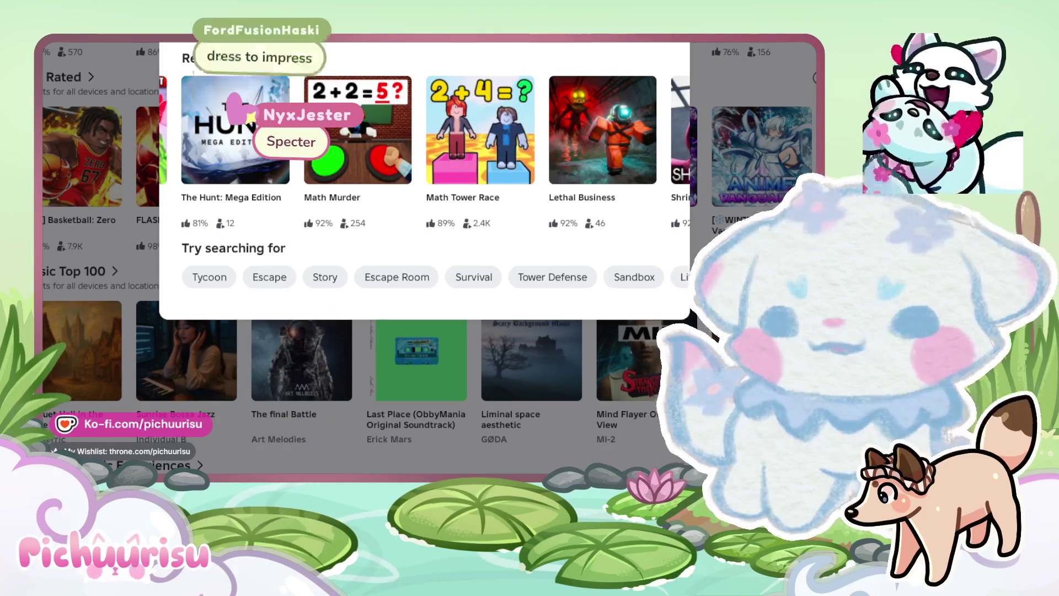
text(spe)
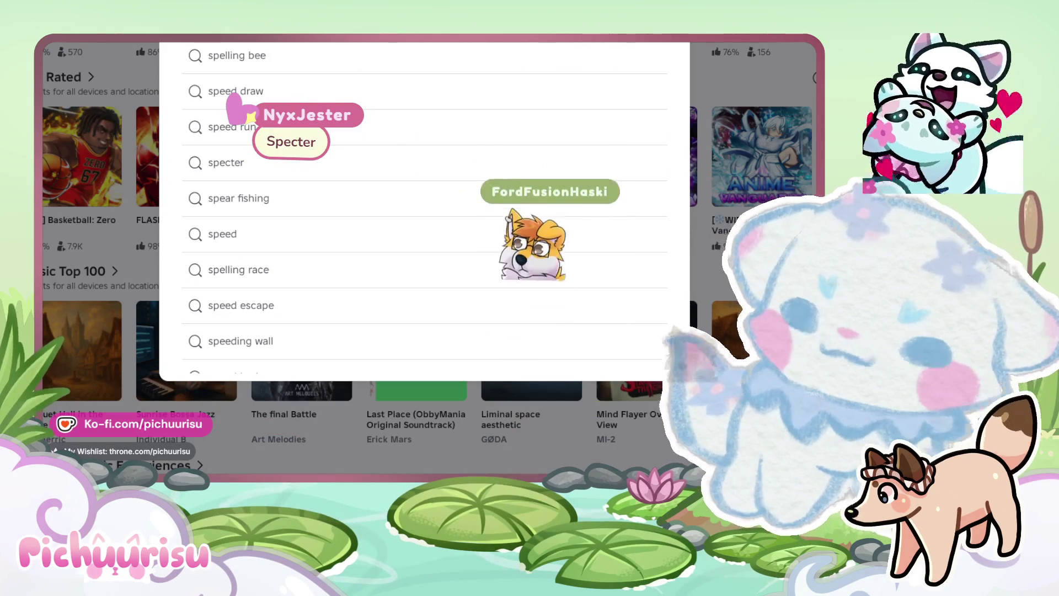
Run the 'spe' search, view the SPECTER page, return to results, and launch SPECTER
key(Return)
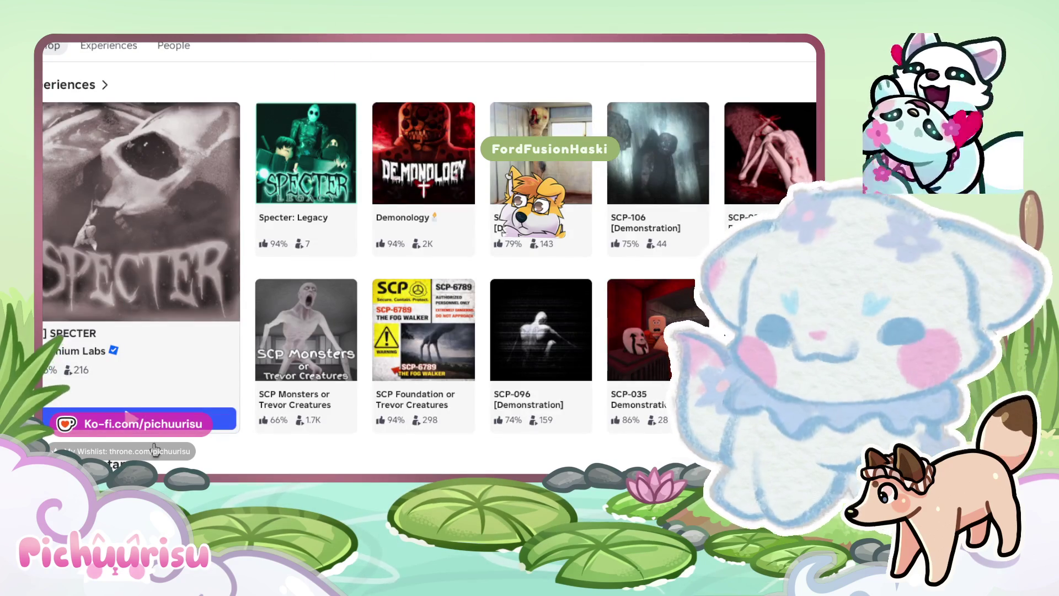
mouse_move(322, 204)
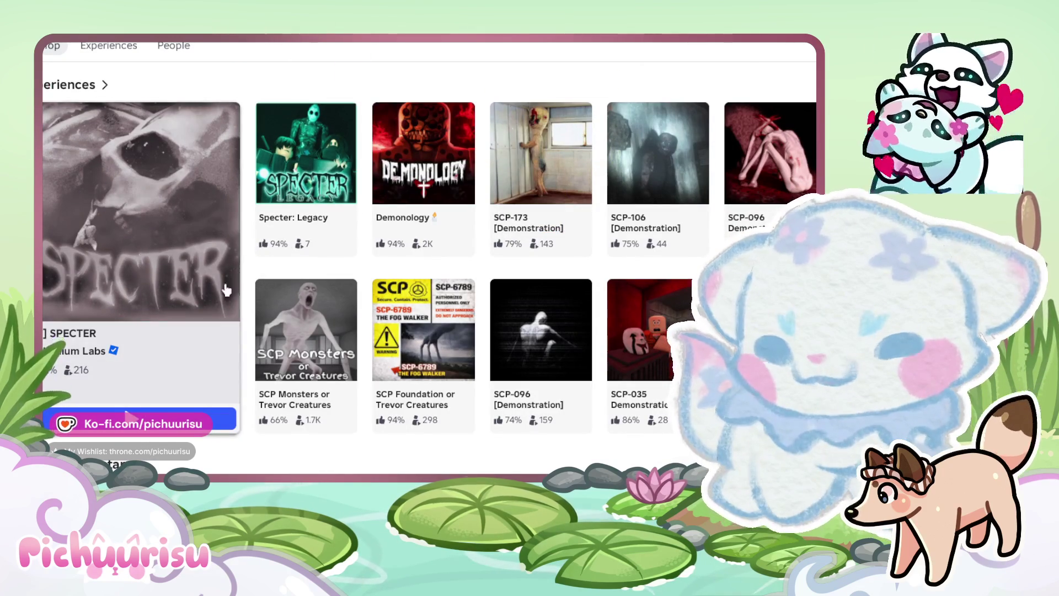
mouse_move(456, 443)
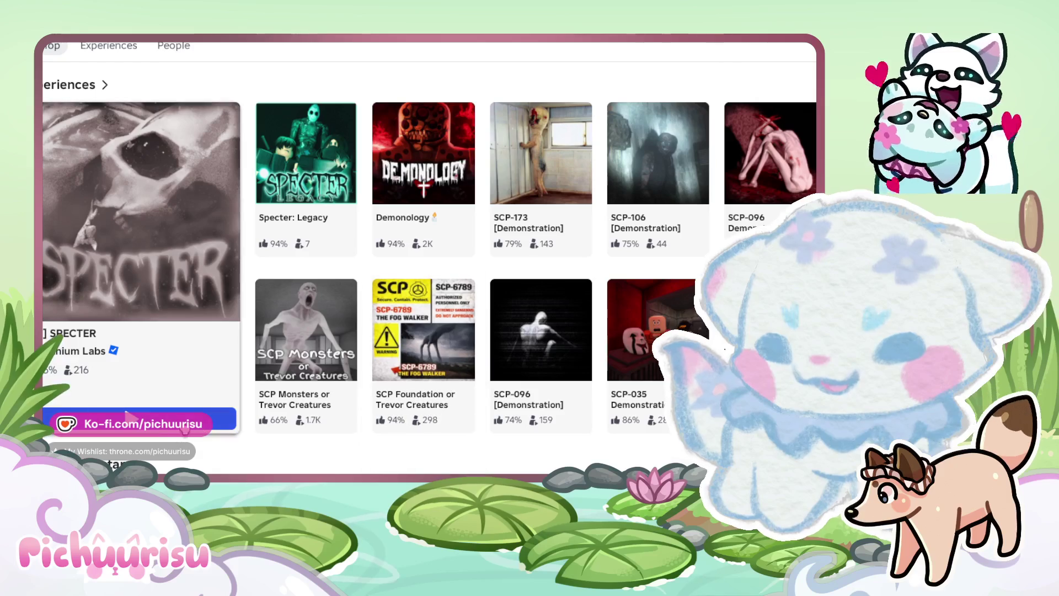
click(177, 269)
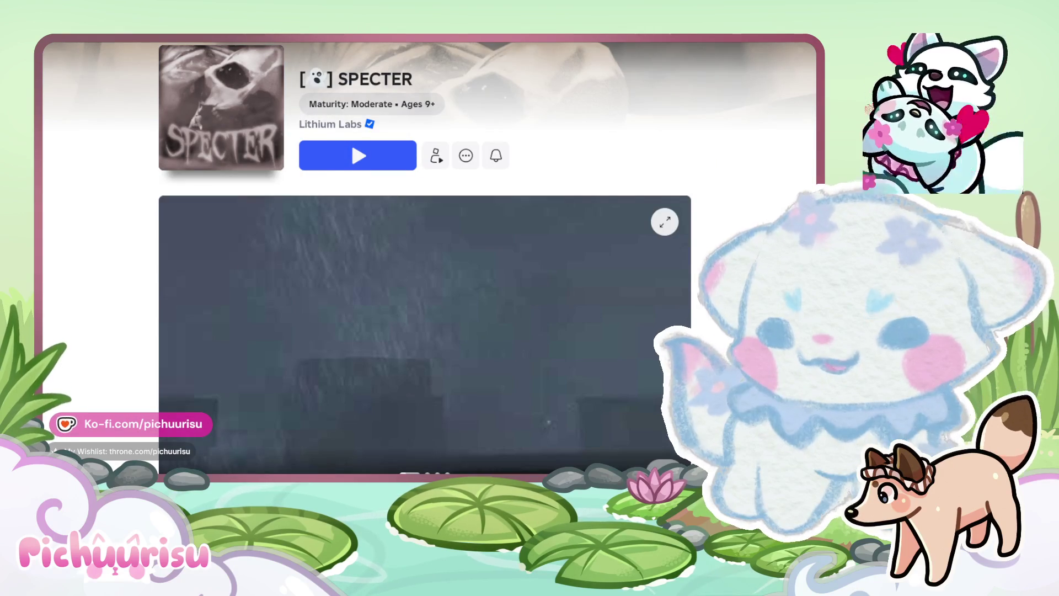
key(alt+Left)
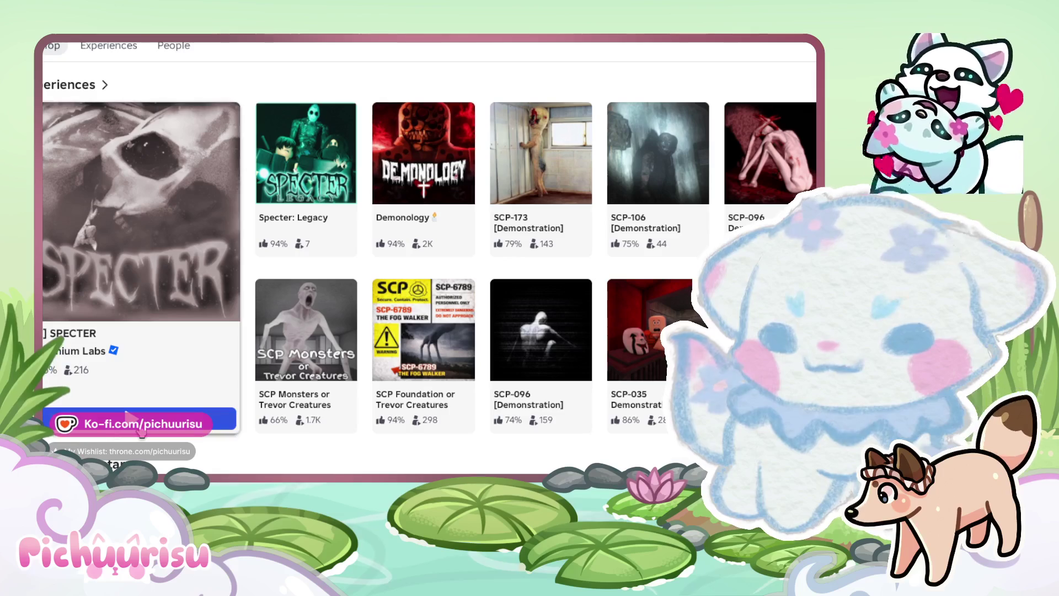
mouse_move(439, 222)
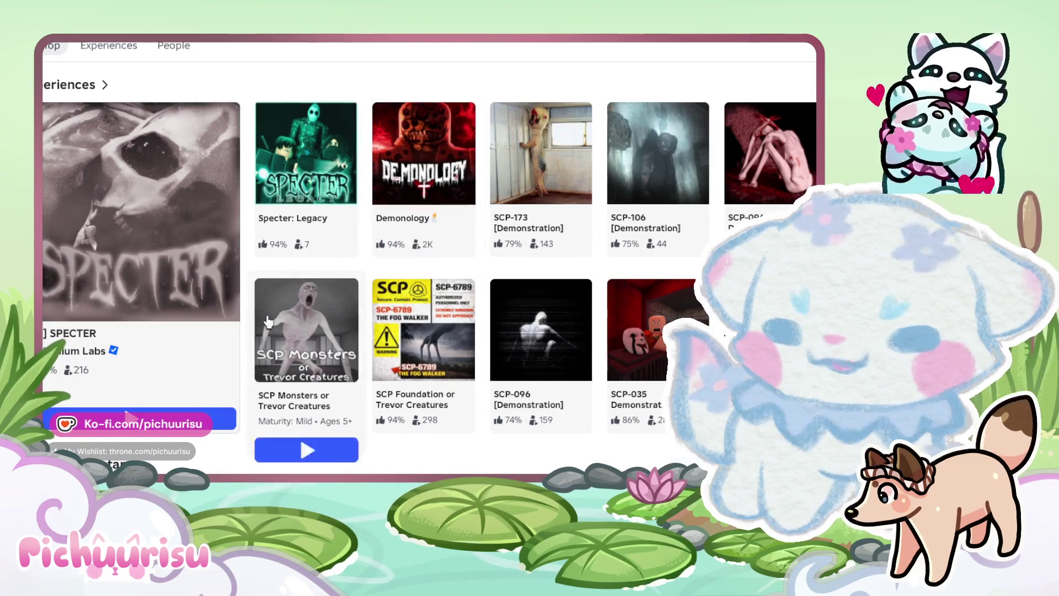
mouse_move(527, 219)
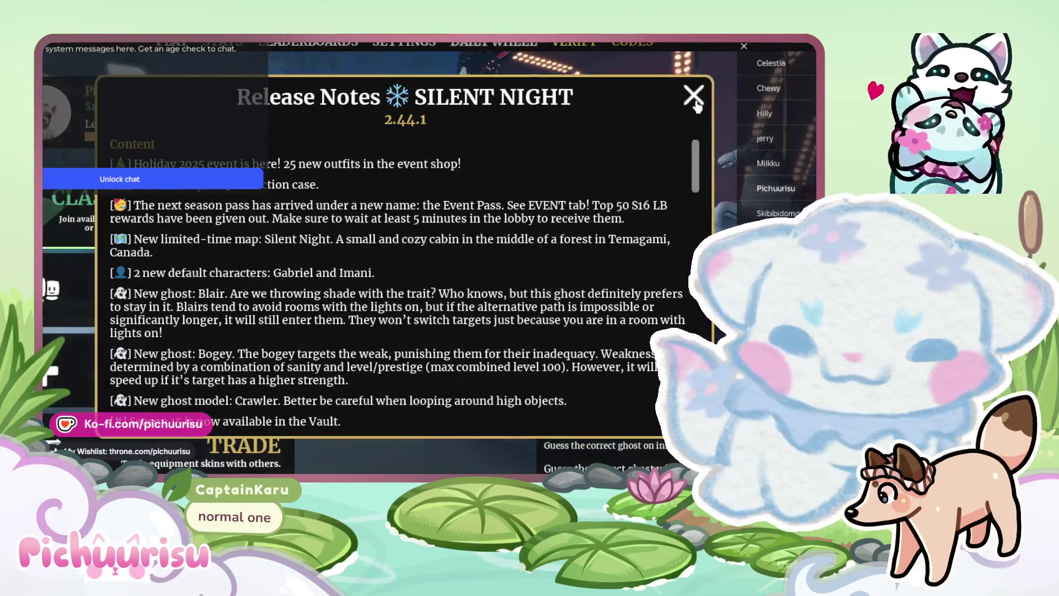
Dismiss the release notes and Starter Pack offer, then host a friends-only lobby for 6 players
click(693, 96)
click(706, 95)
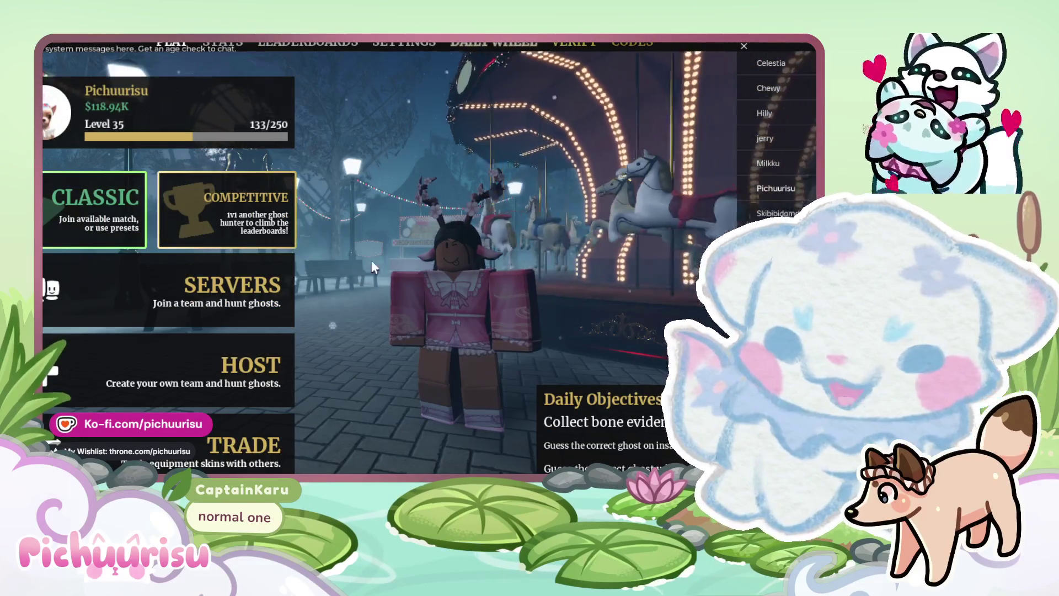
click(259, 367)
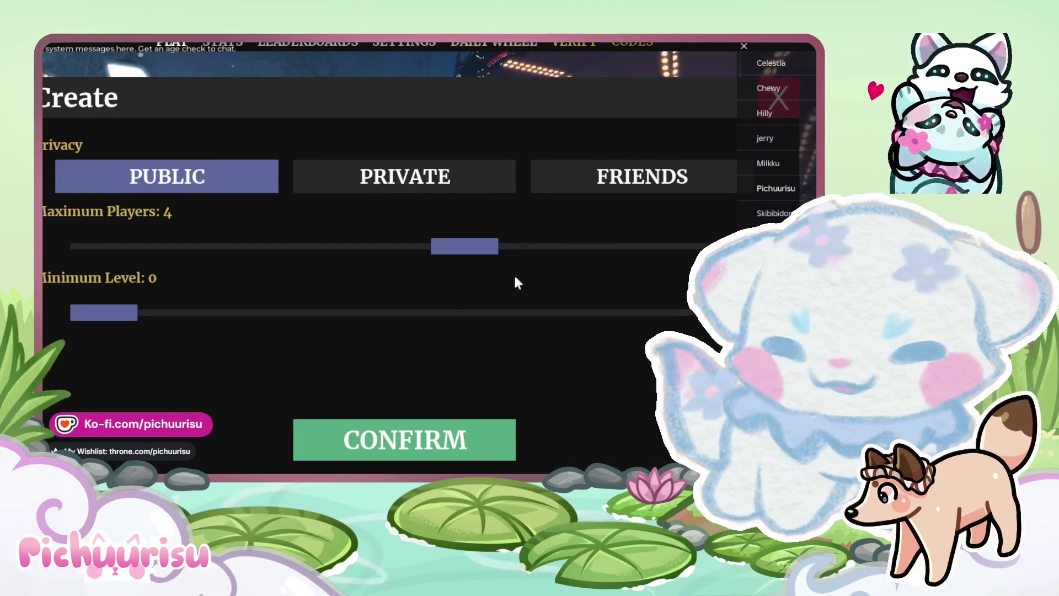
click(580, 194)
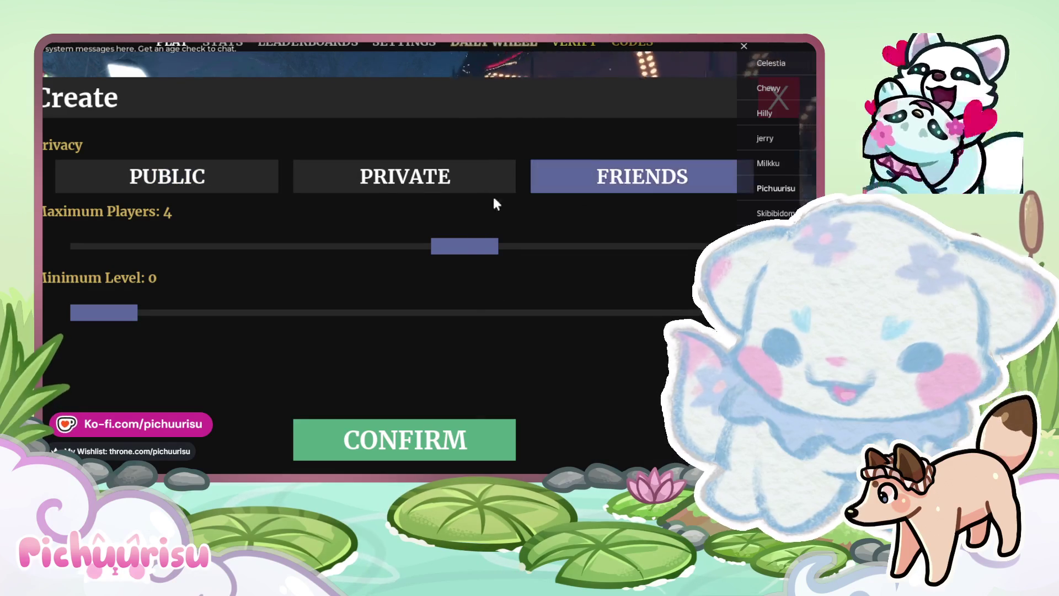
mouse_move(485, 249)
mouse_down()
mouse_move(703, 248)
mouse_move(651, 265)
mouse_move(701, 249)
mouse_up()
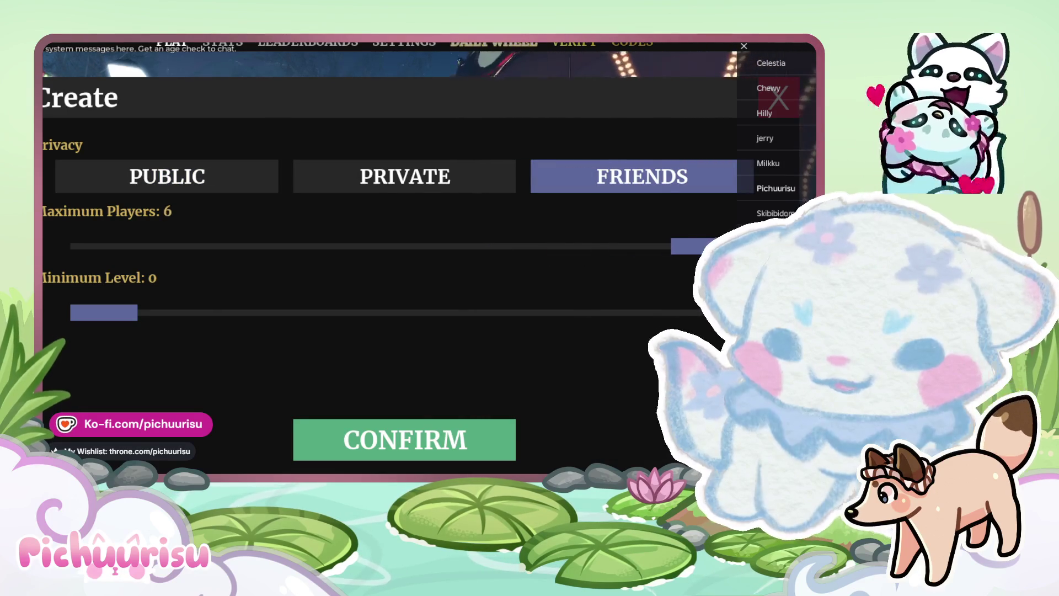
click(466, 177)
click(645, 194)
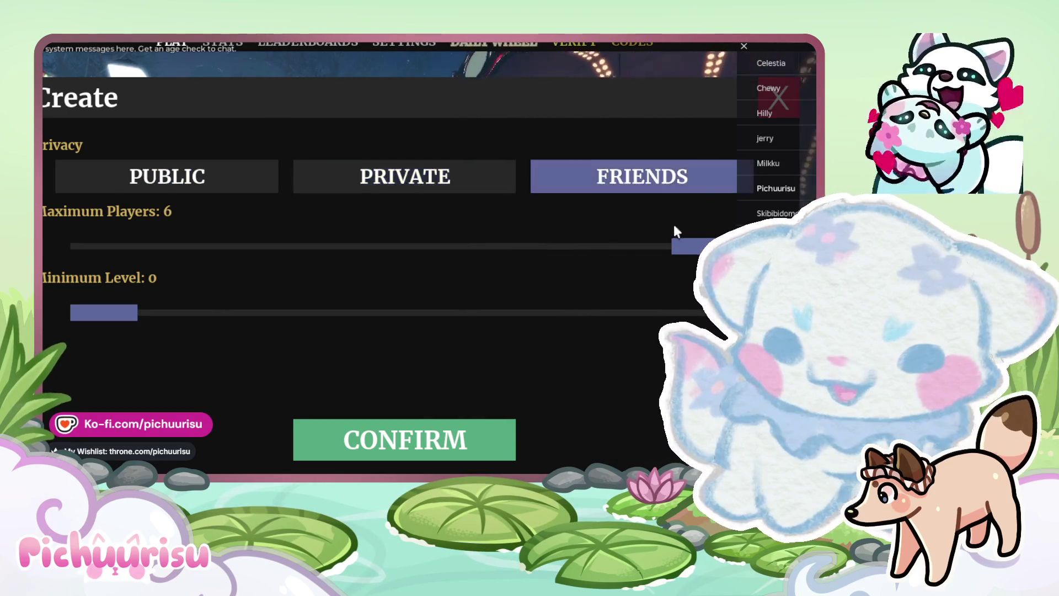
click(417, 424)
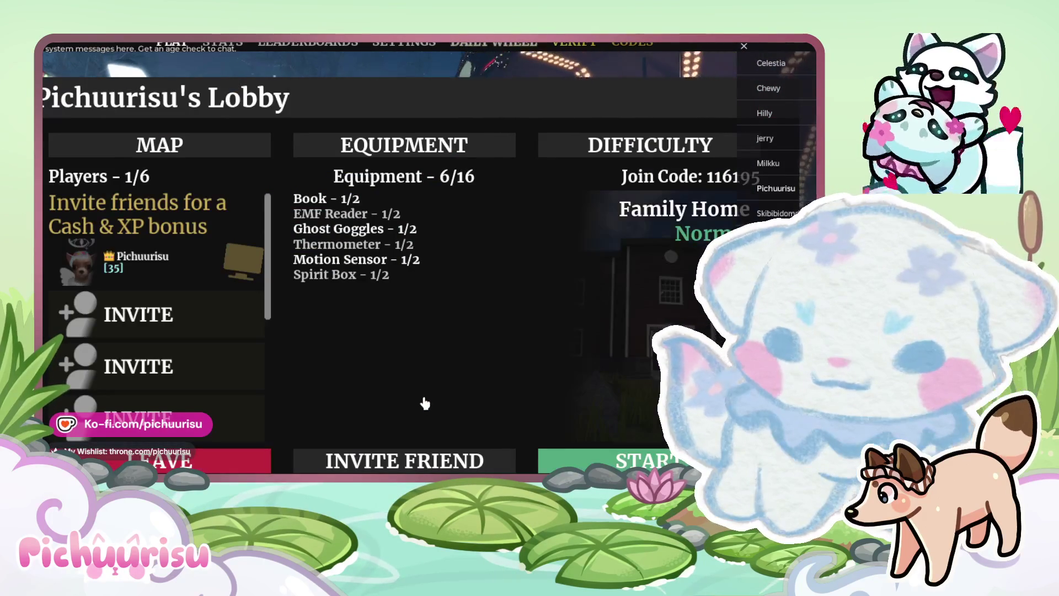
Scroll the lobby player list while waiting for a friend to join, reaching 2/6 players
scroll(237, 370, down, 3)
scroll(237, 371, up, 3)
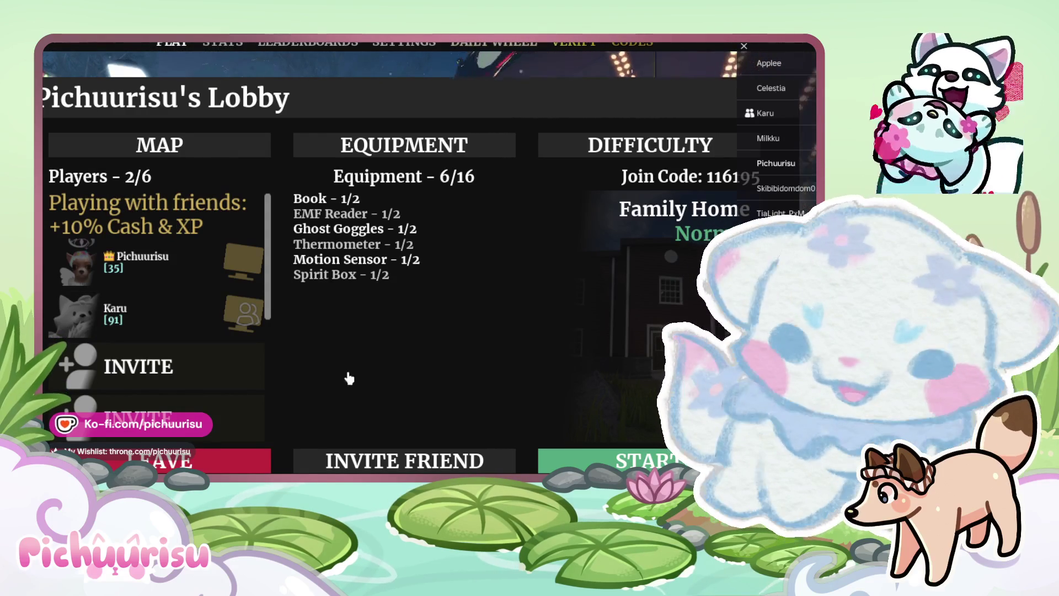
Look through the friends invite list and cancel without inviting anyone
click(134, 381)
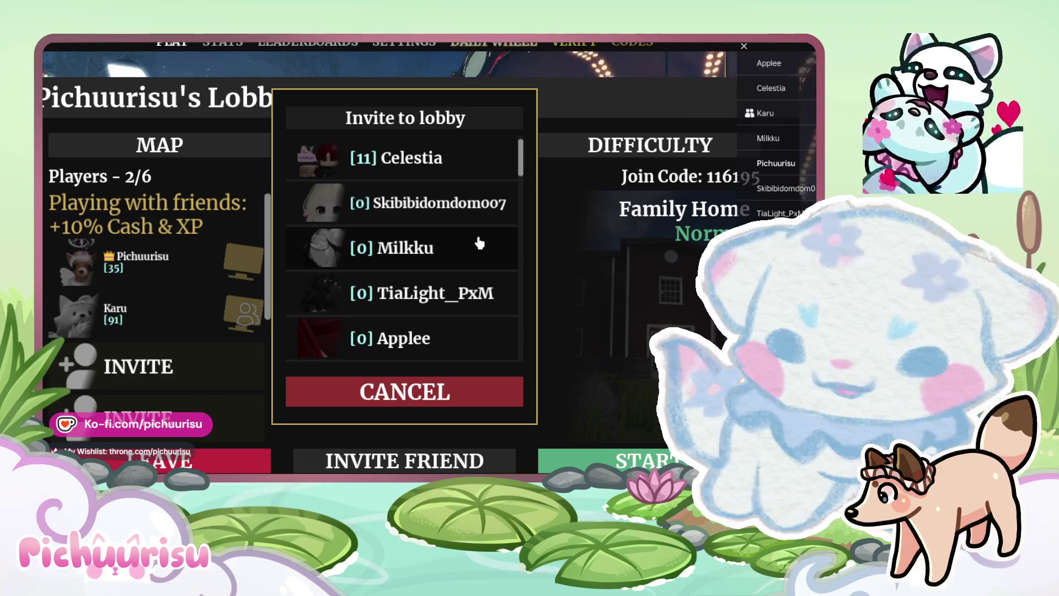
scroll(495, 235, down, 5)
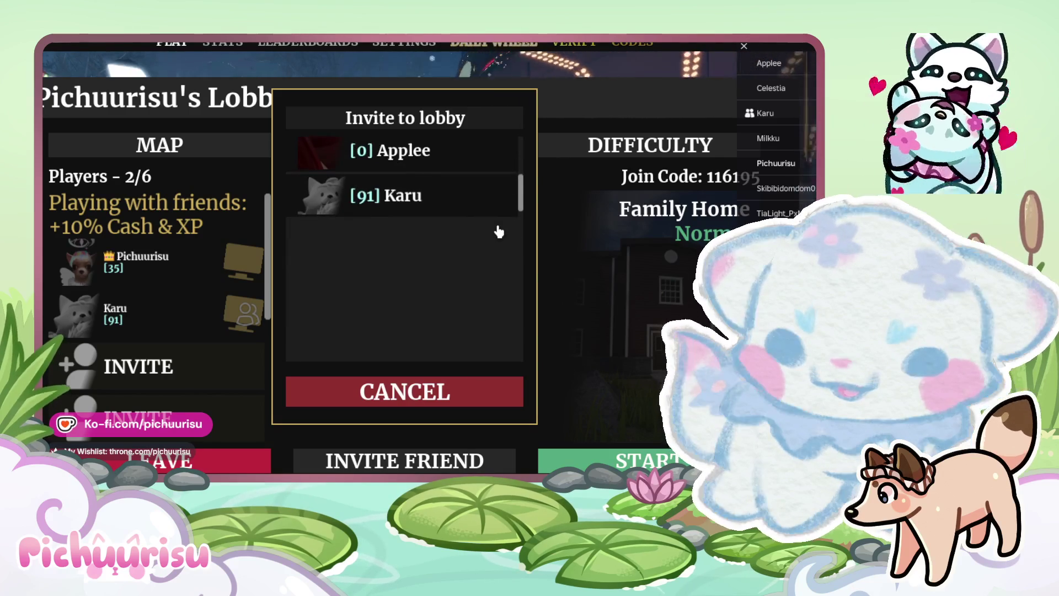
scroll(493, 240, up, 5)
click(435, 390)
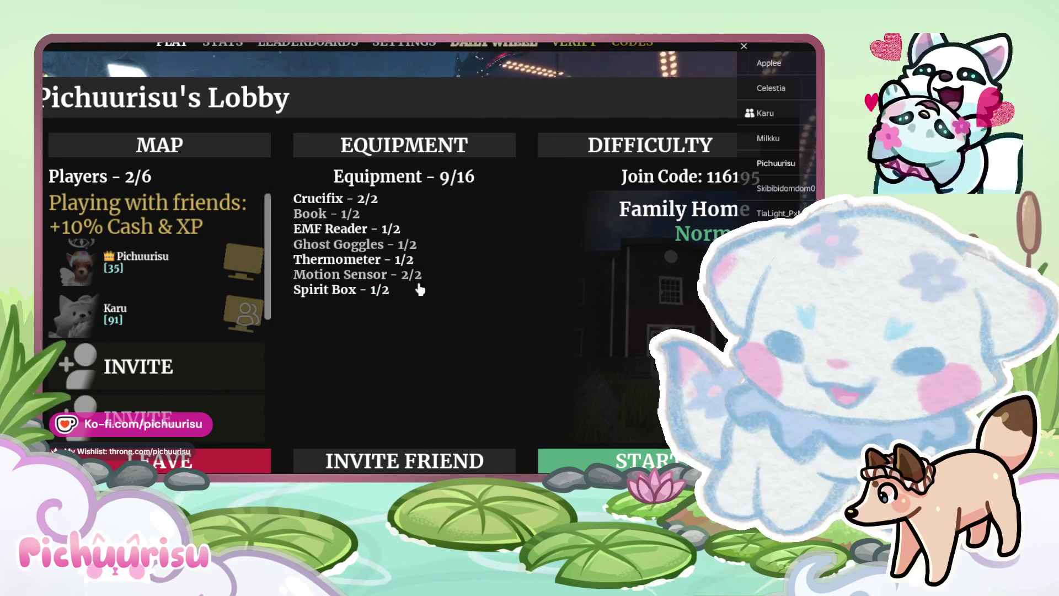
Scroll the player list while friends join, until the lobby reaches 3/6 with +20% bonus
scroll(174, 345, down, 3)
scroll(180, 338, up, 3)
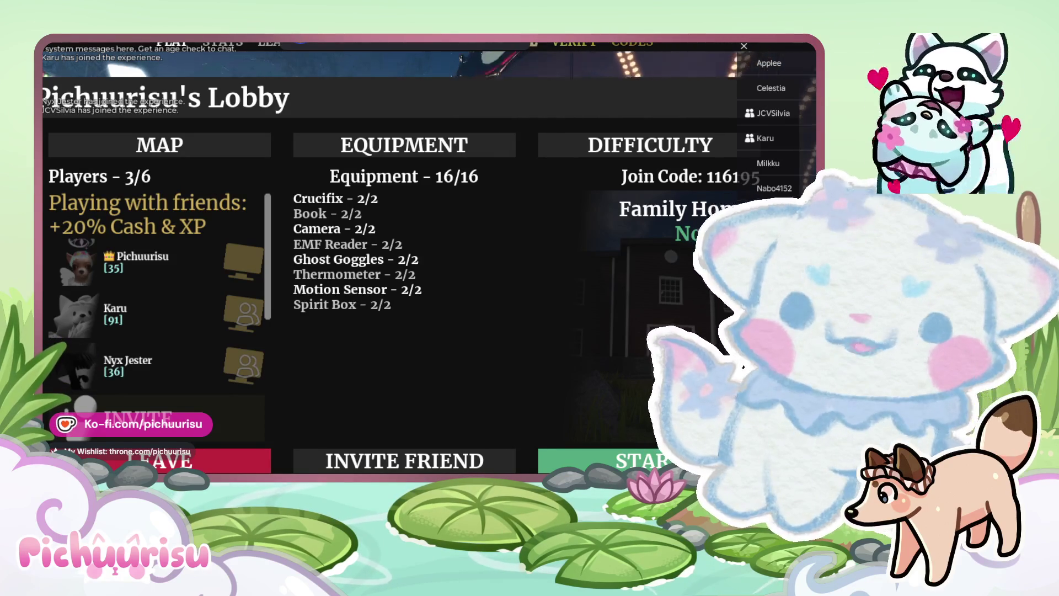
scroll(203, 324, down, 4)
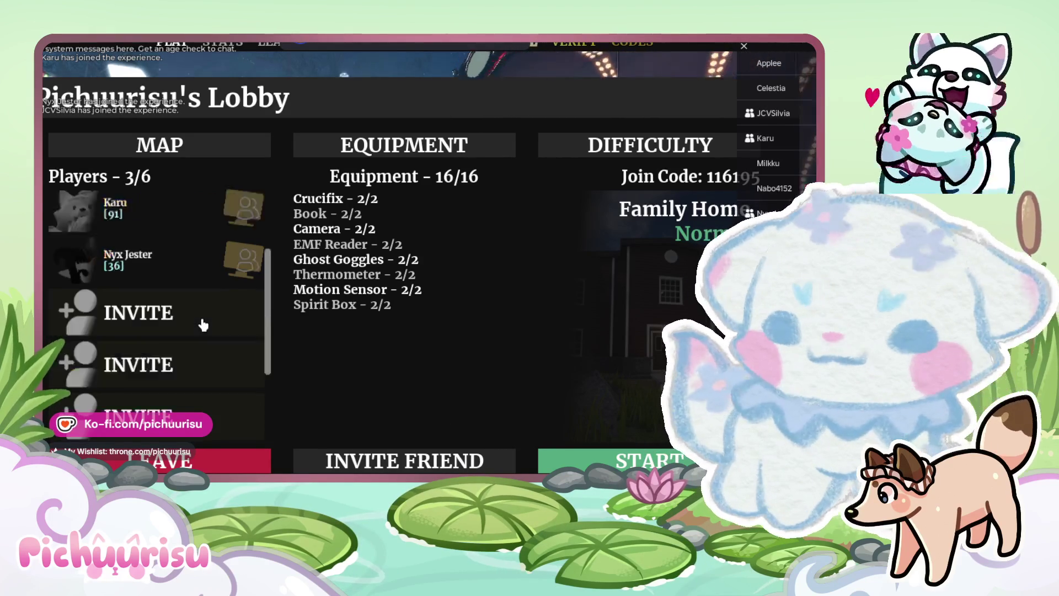
scroll(204, 324, up, 5)
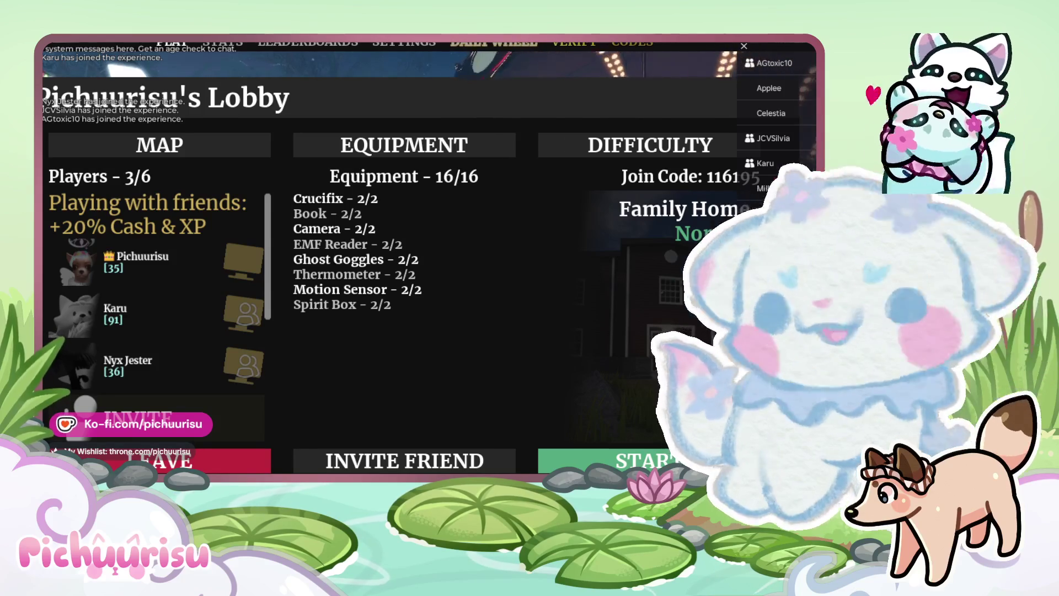
scroll(175, 340, down, 3)
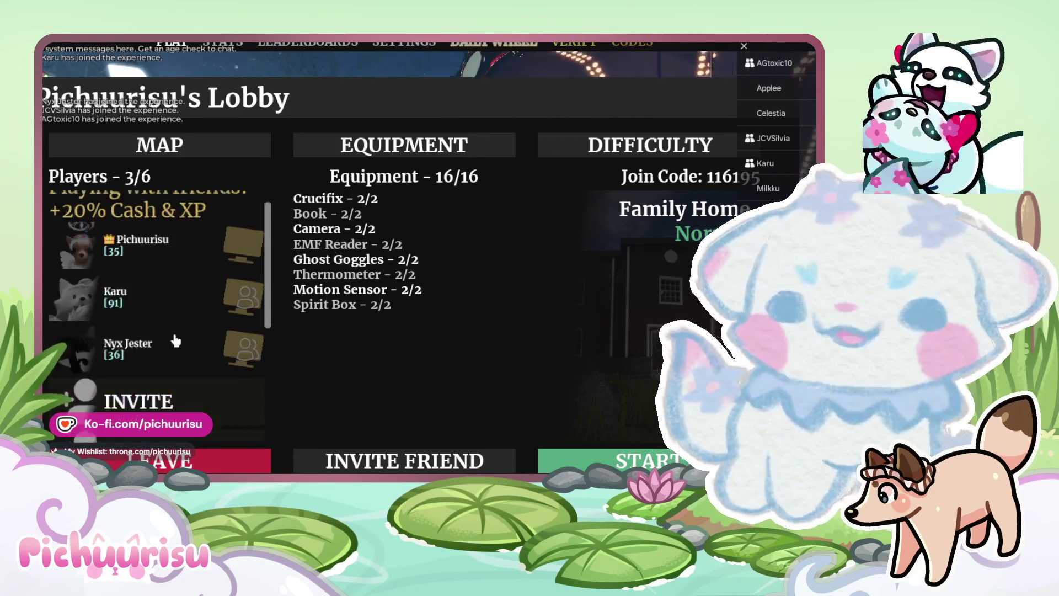
scroll(176, 341, up, 3)
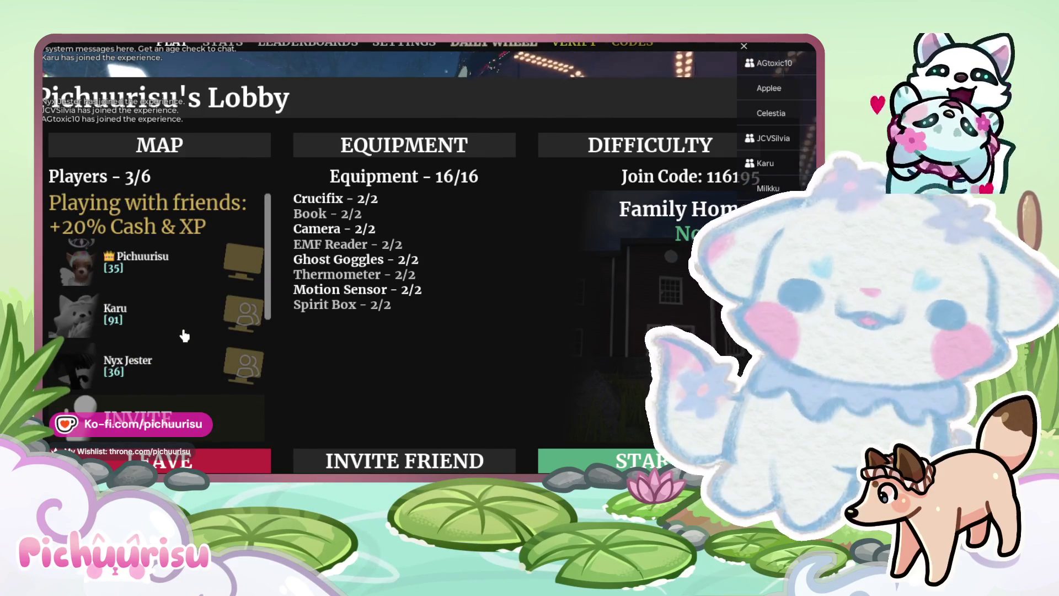
scroll(190, 331, down, 3)
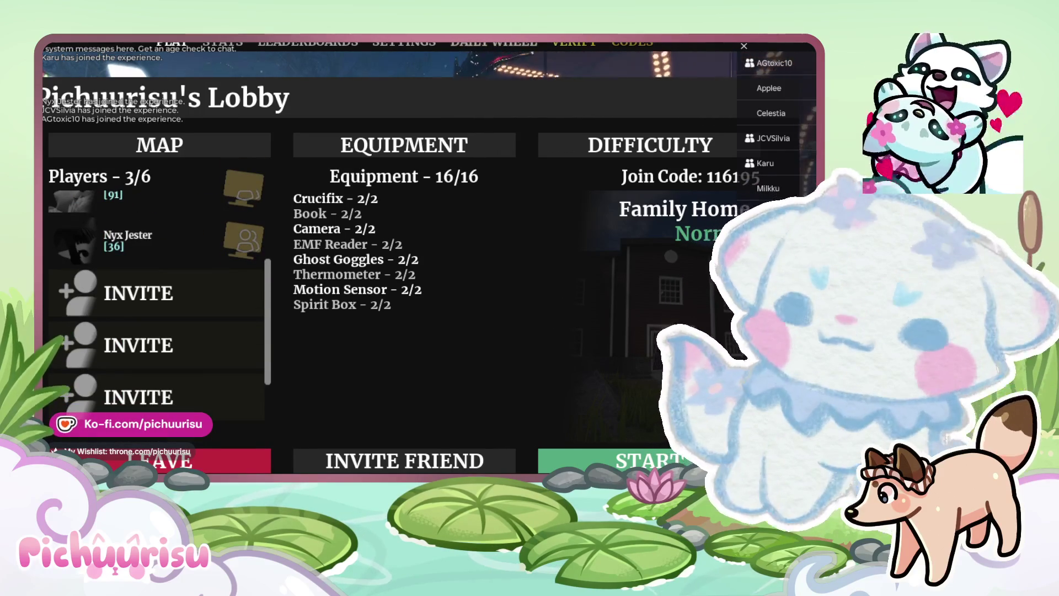
scroll(183, 321, up, 3)
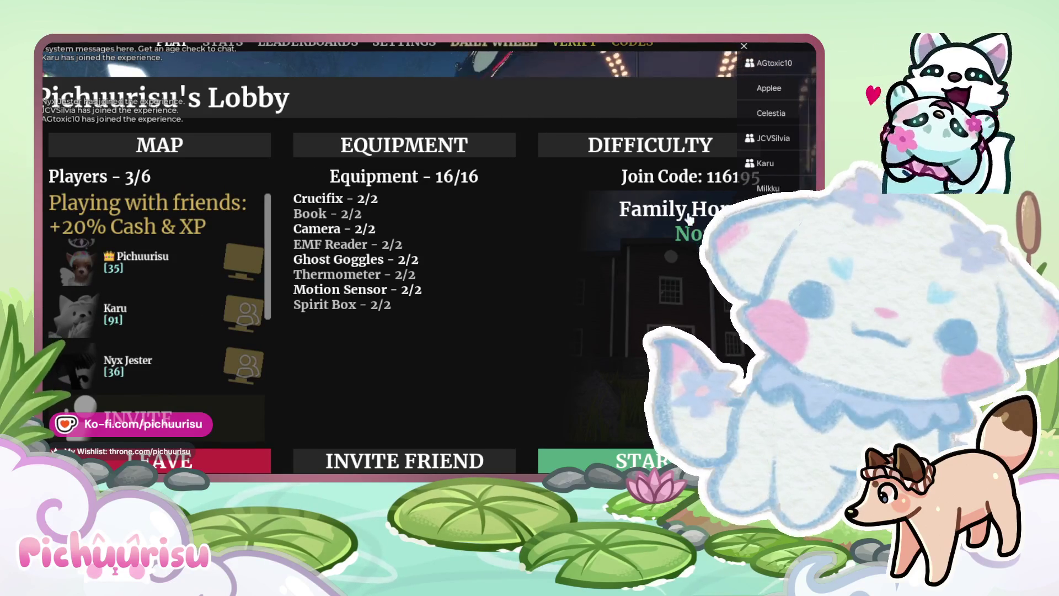
Set the lobby difficulty to Insanity, review its modifiers, and return to the overview
click(652, 149)
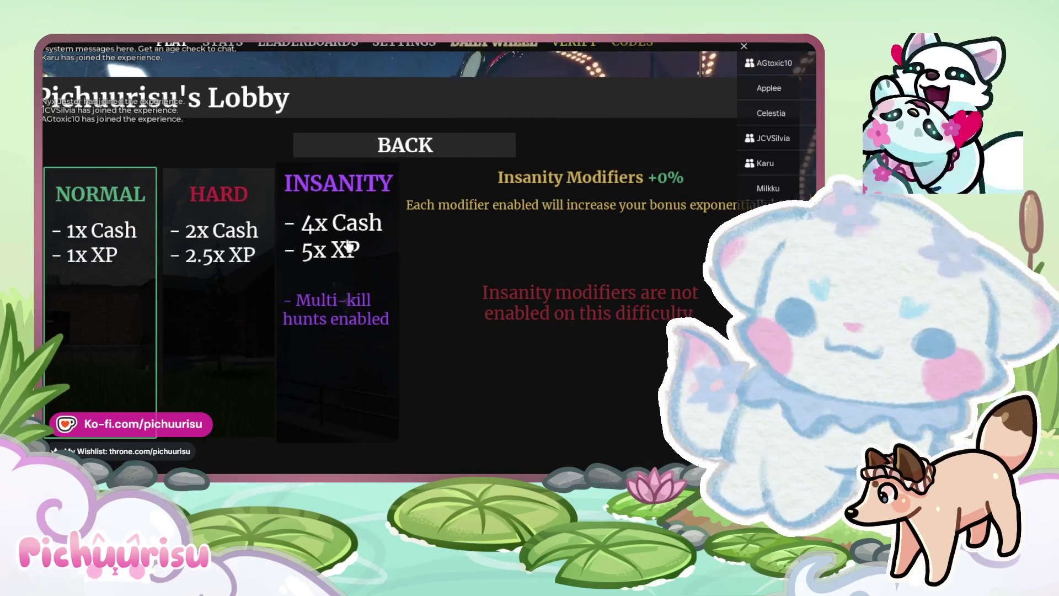
click(341, 245)
scroll(525, 320, down, 3)
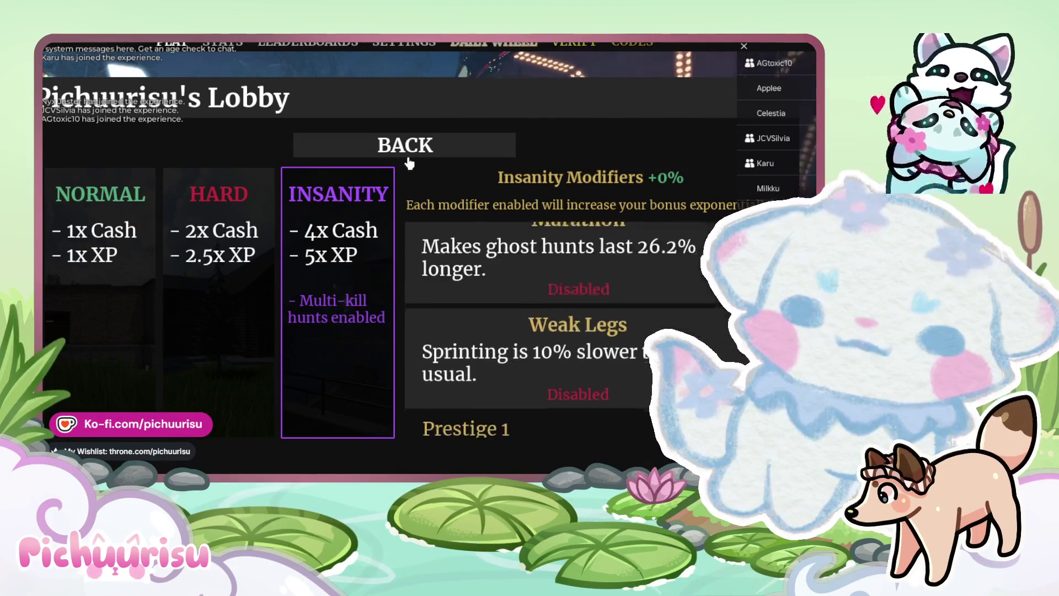
scroll(524, 320, down, 5)
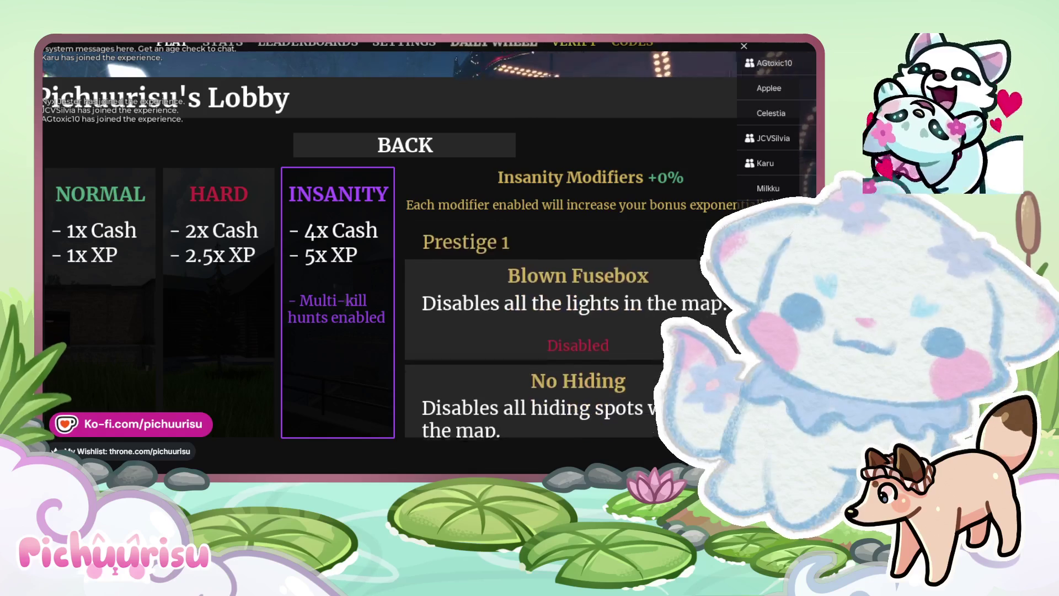
scroll(524, 320, down, 6)
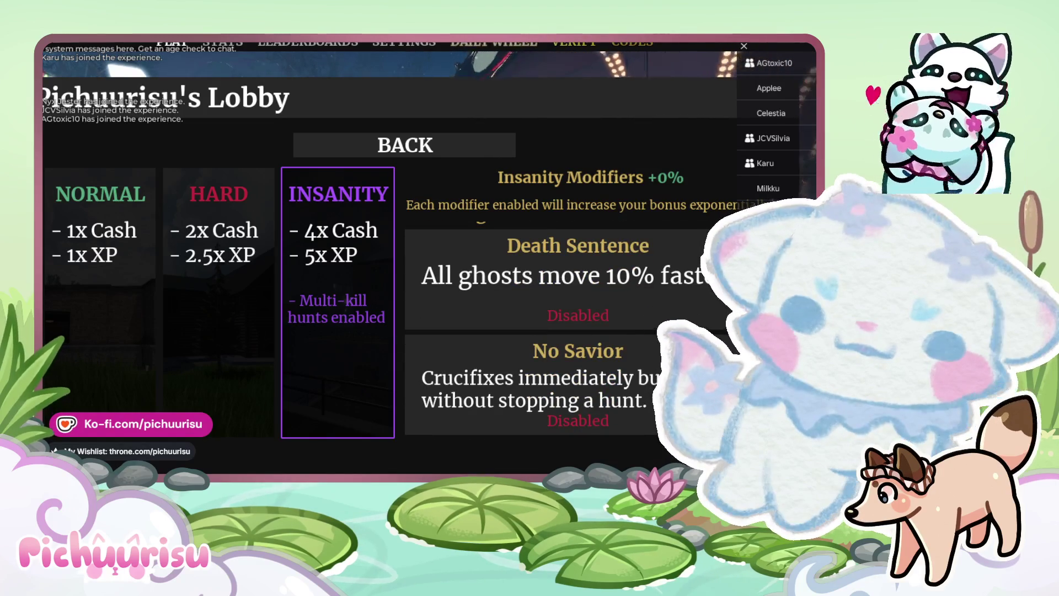
click(404, 145)
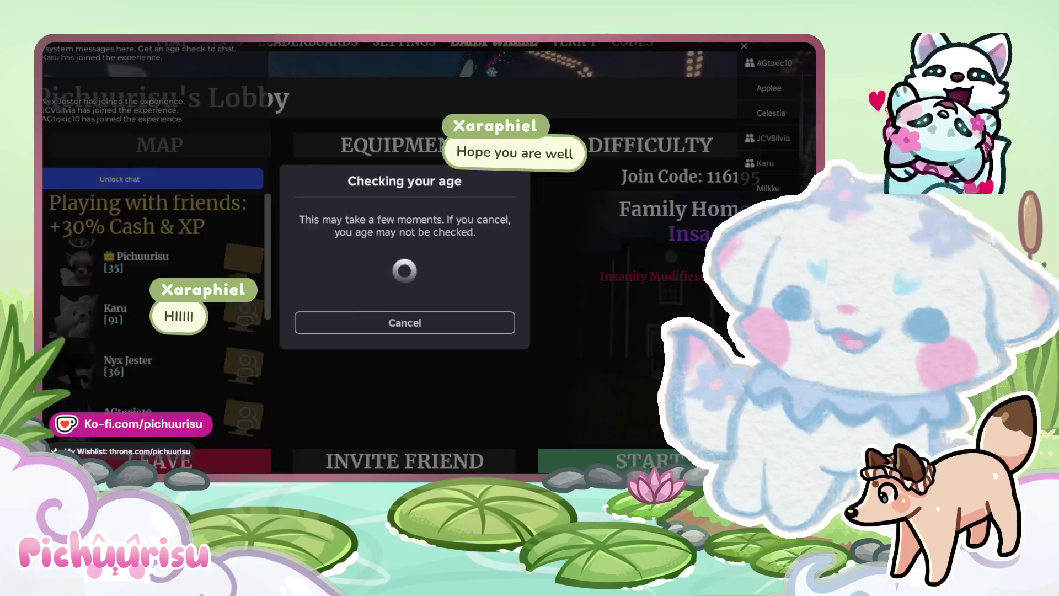
Dismiss the age-check dialog and bring up the map selection grid
click(425, 329)
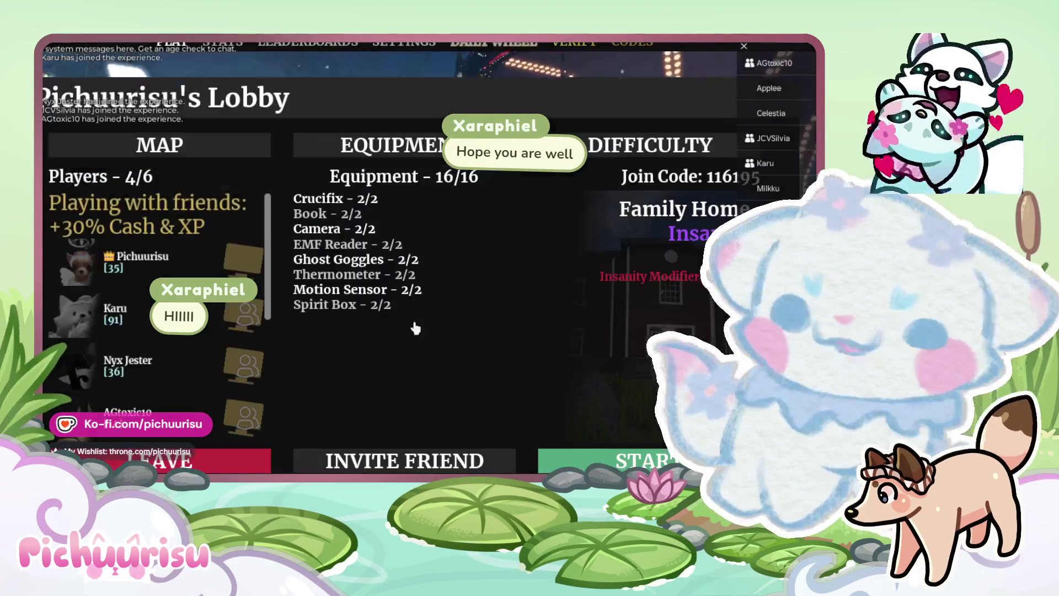
mouse_move(263, 153)
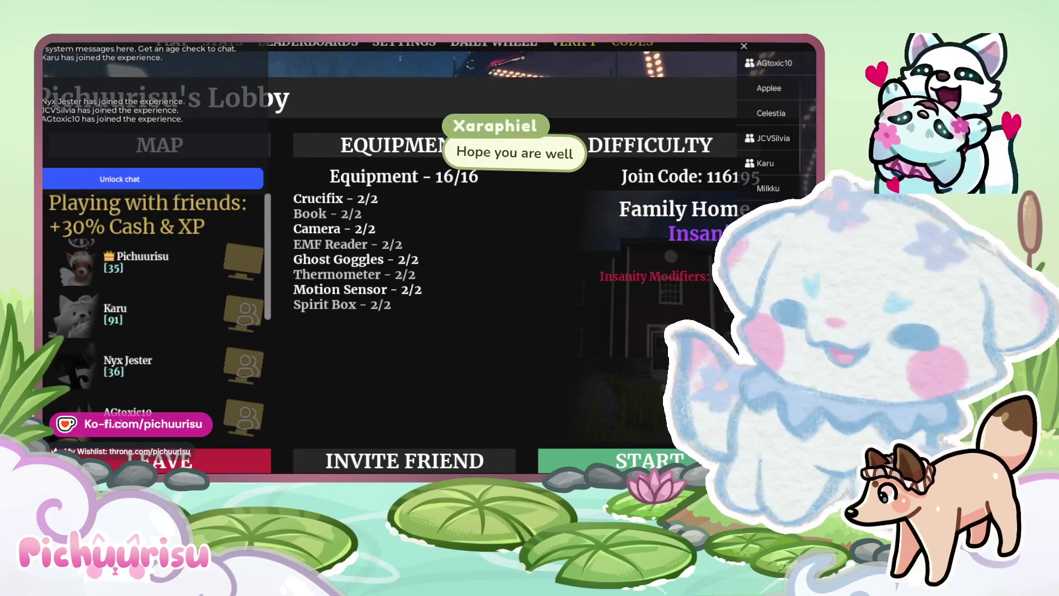
click(168, 148)
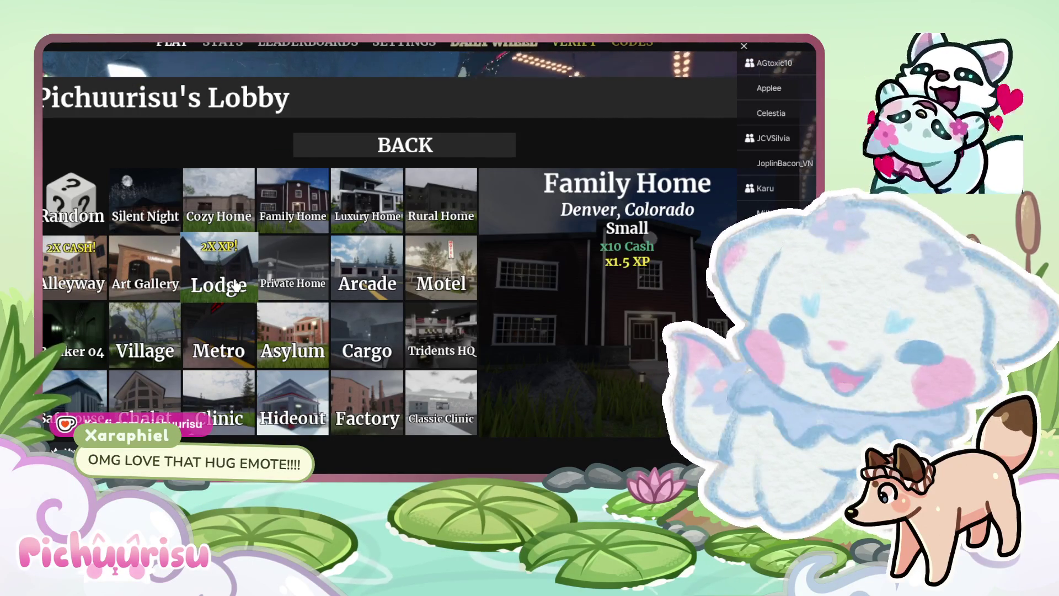
Pick the Asylum map and return to the lobby overview
click(283, 340)
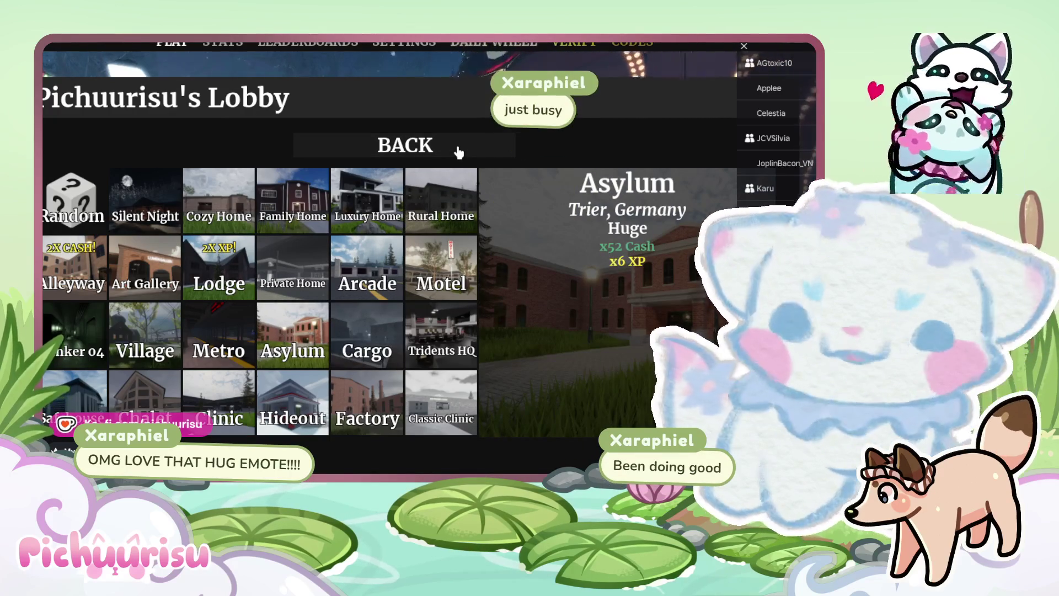
click(457, 148)
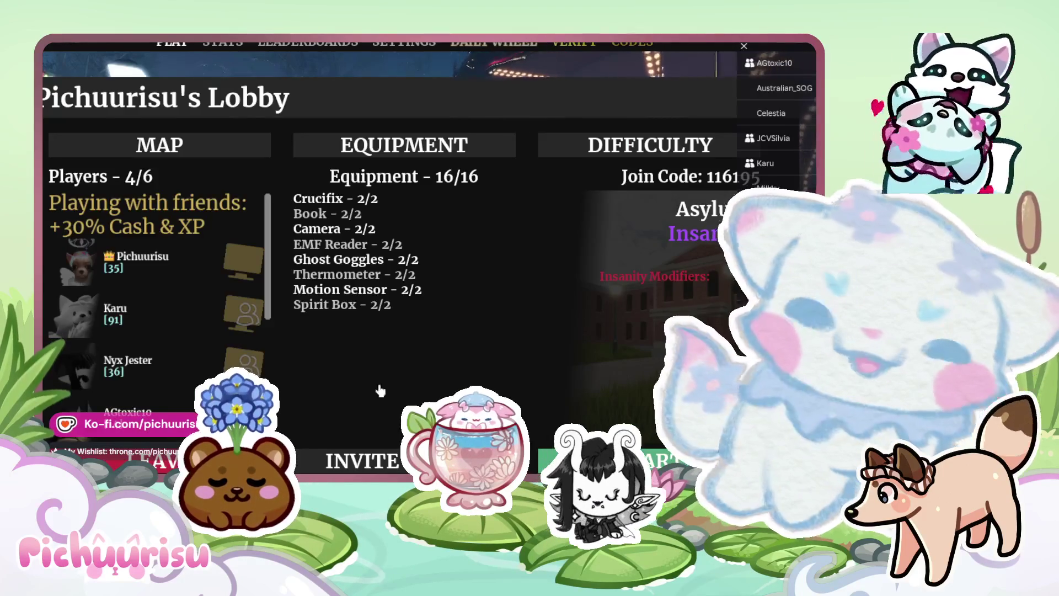
Scroll the lobby while waiting for players and the Asylum match to load
scroll(160, 298, down, 3)
scroll(160, 298, up, 3)
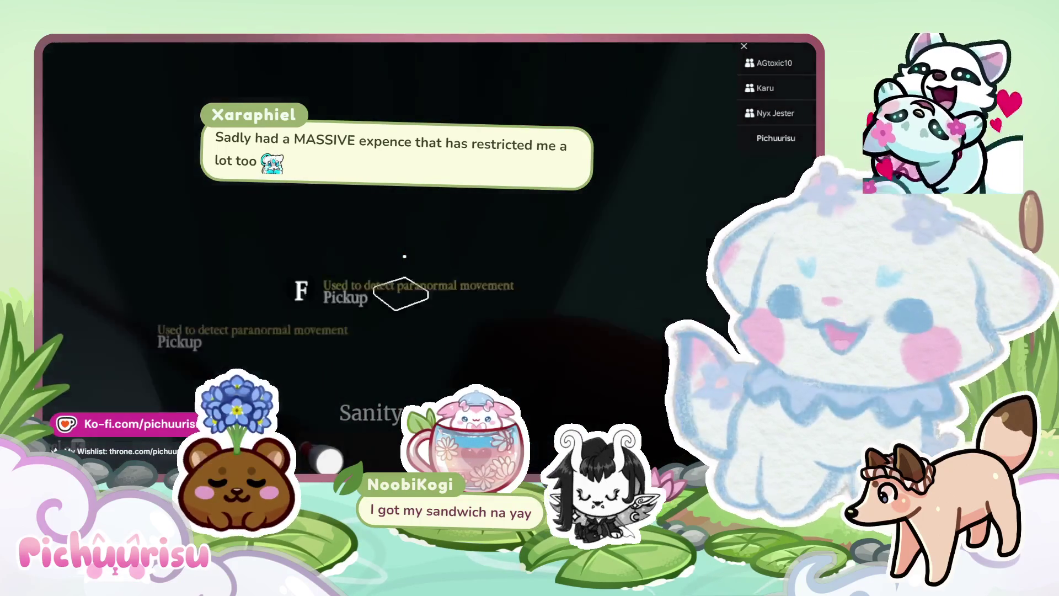
Leave the SPECTER match from the pause menu using the L shortcut and confirm Leave
key(Escape)
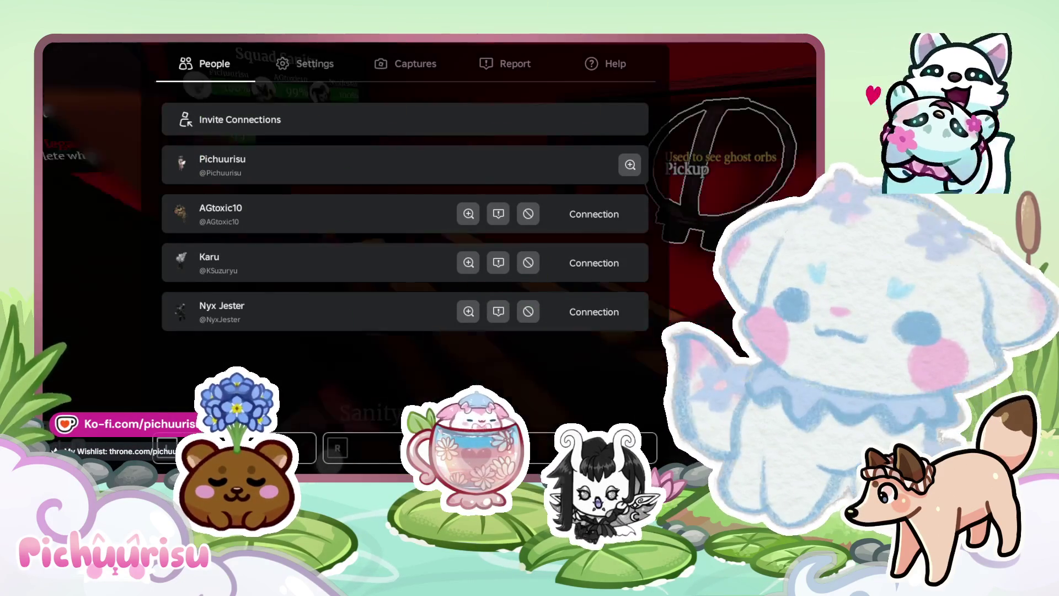
key(Escape)
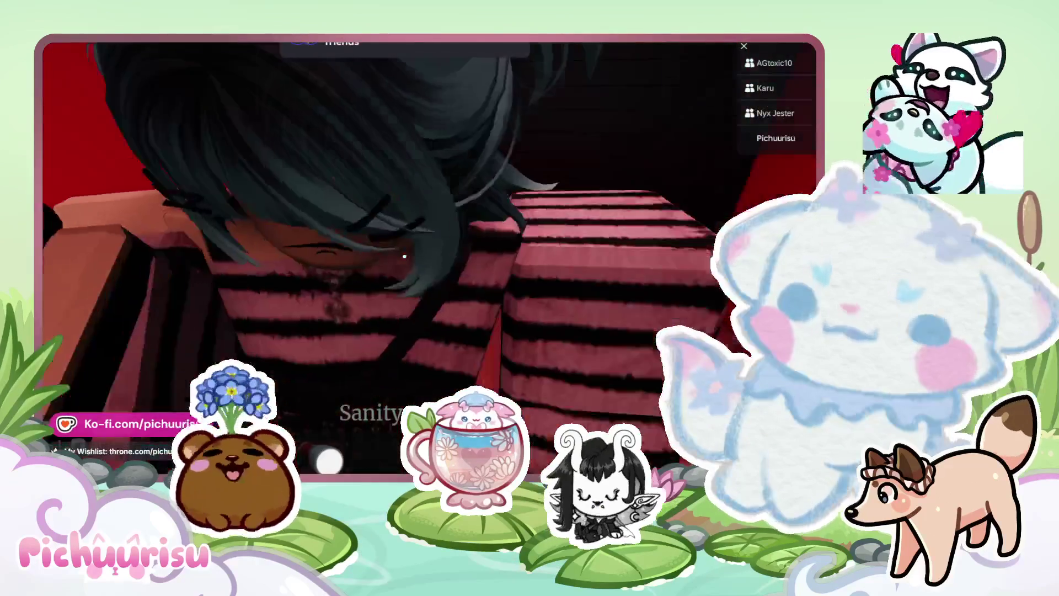
key(Escape)
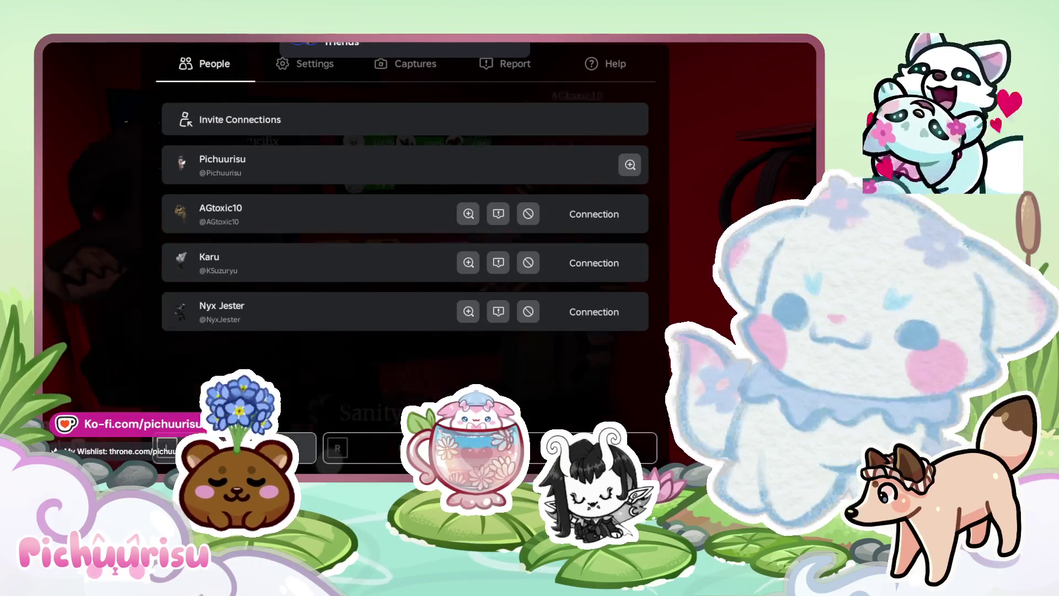
key(l)
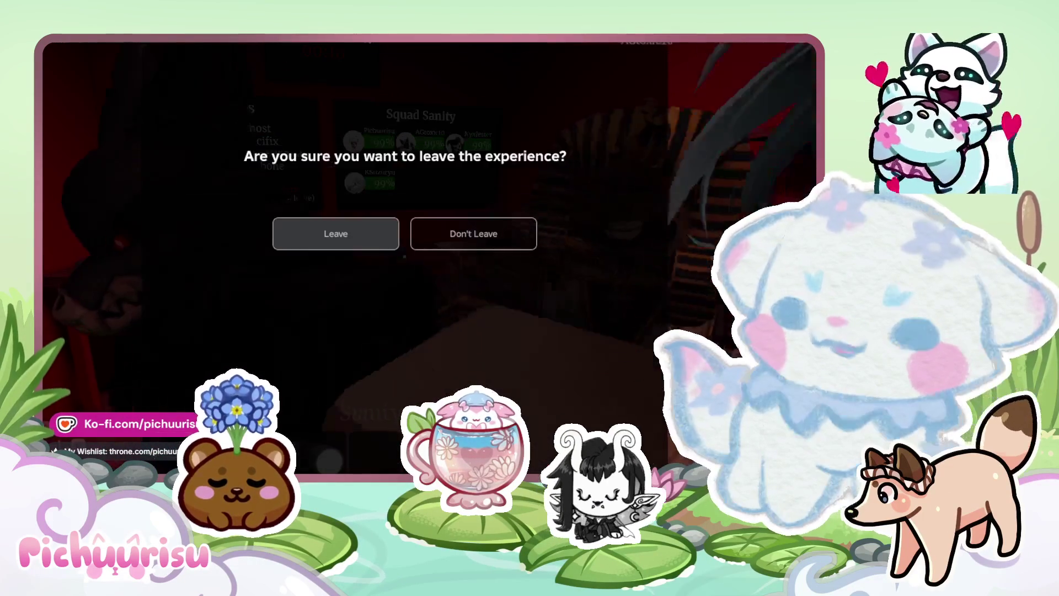
click(333, 233)
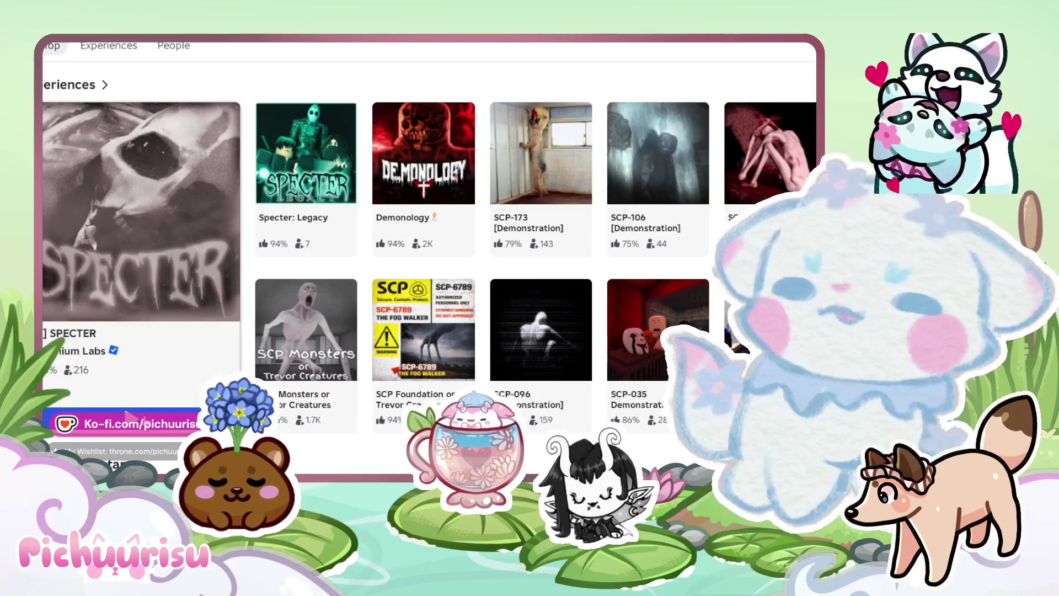
Launch SPECTER from its card on the experiences page
click(192, 342)
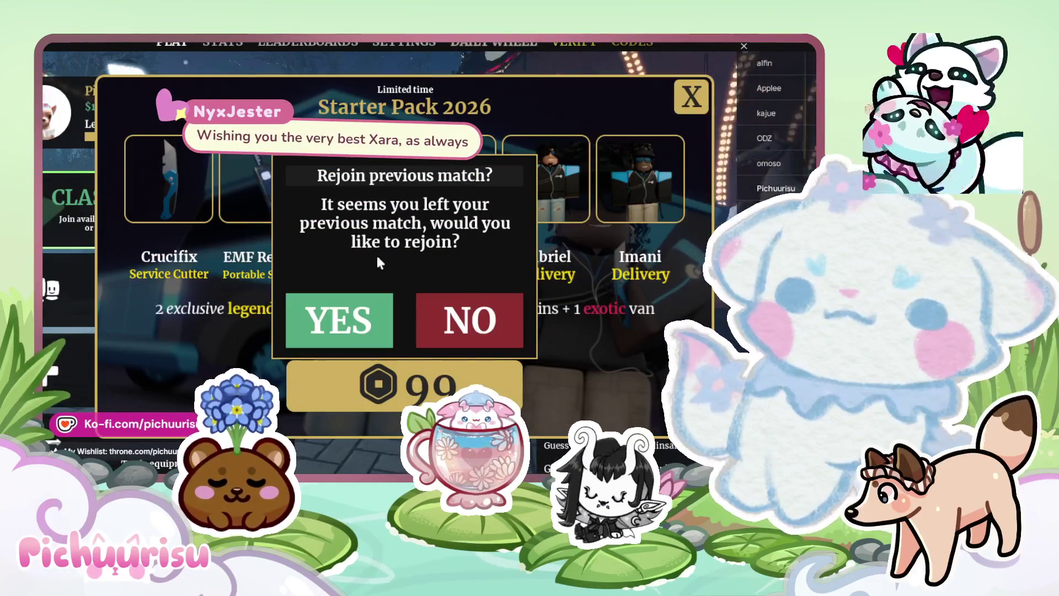
Skip the rejoin and Starter Pack prompts, then create a friends-only server for 6 players
click(508, 330)
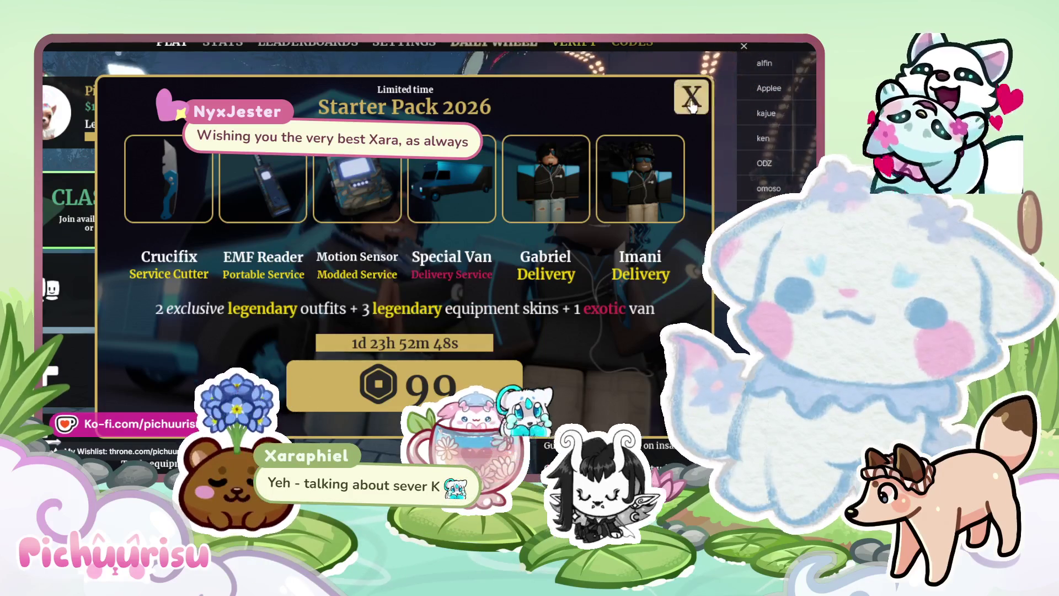
click(692, 105)
click(236, 351)
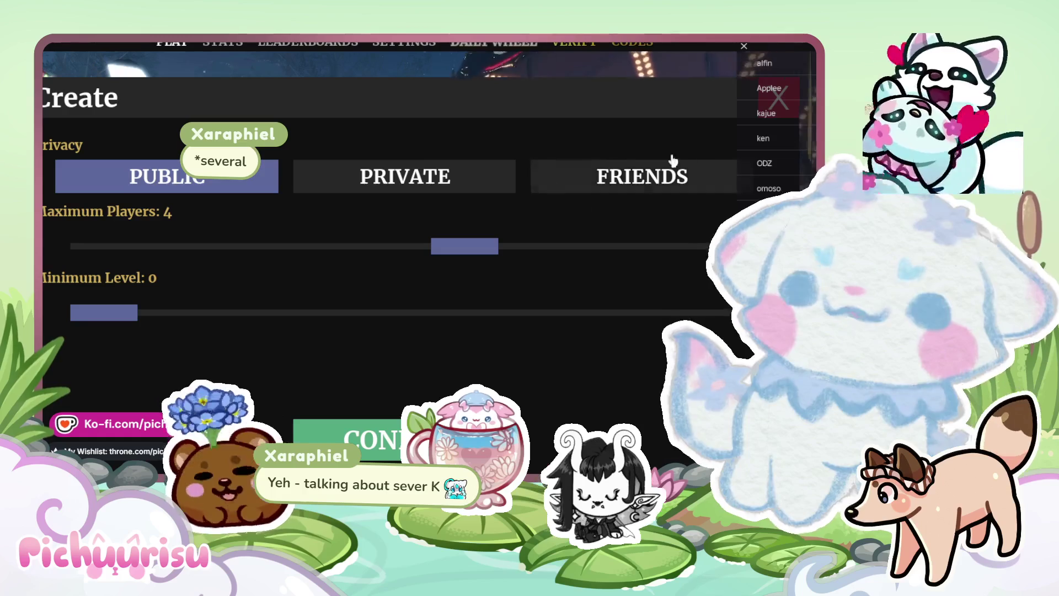
click(607, 183)
drag(479, 246, 709, 246)
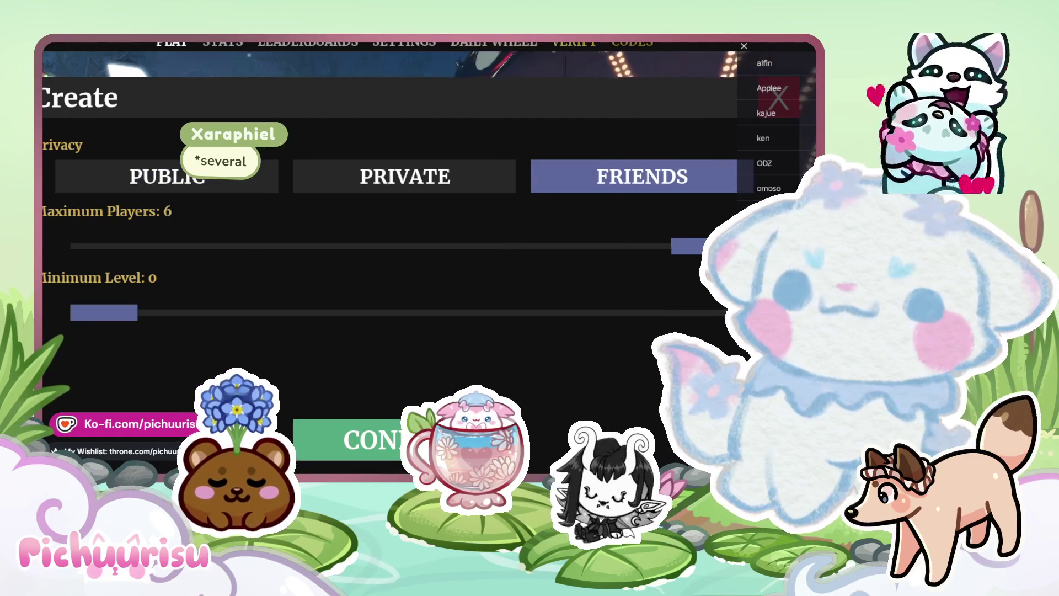
click(525, 440)
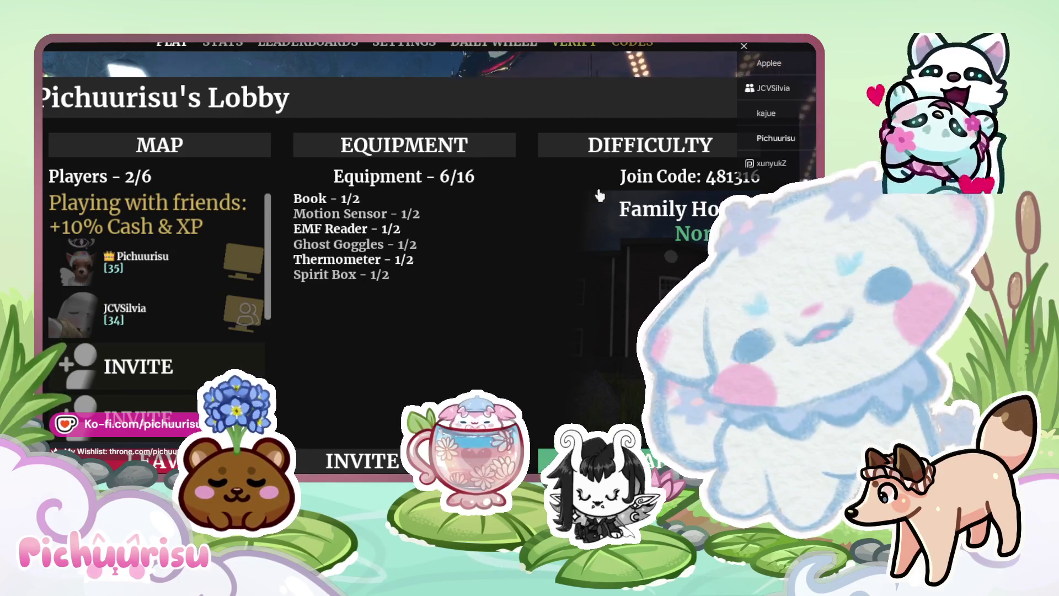
Set the lobby difficulty to Insanity and wait until 5 of 6 players have joined
click(623, 146)
click(387, 218)
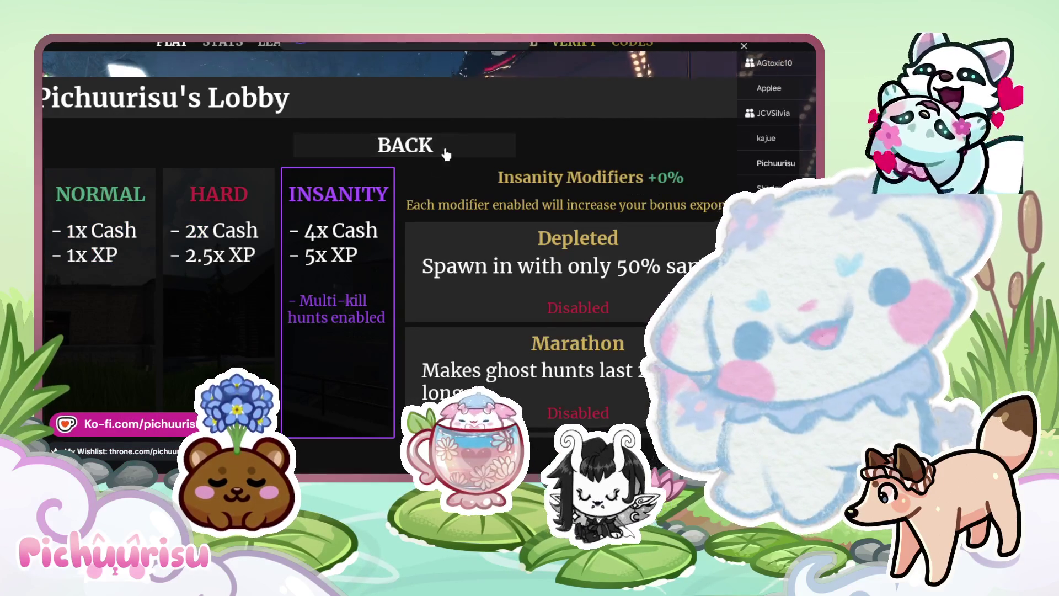
click(444, 148)
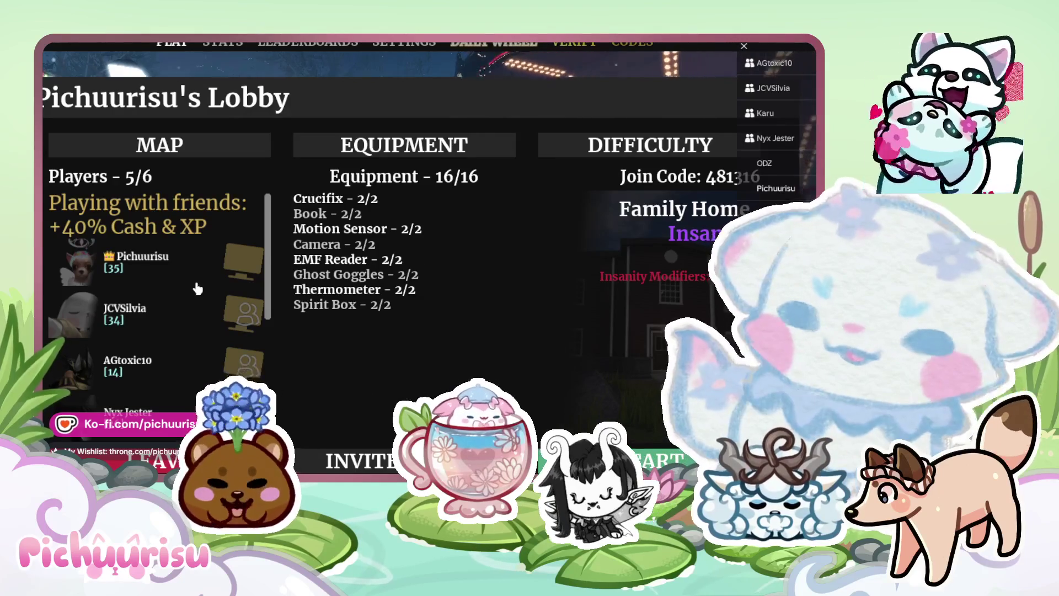
scroll(198, 288, down, 3)
scroll(211, 287, up, 5)
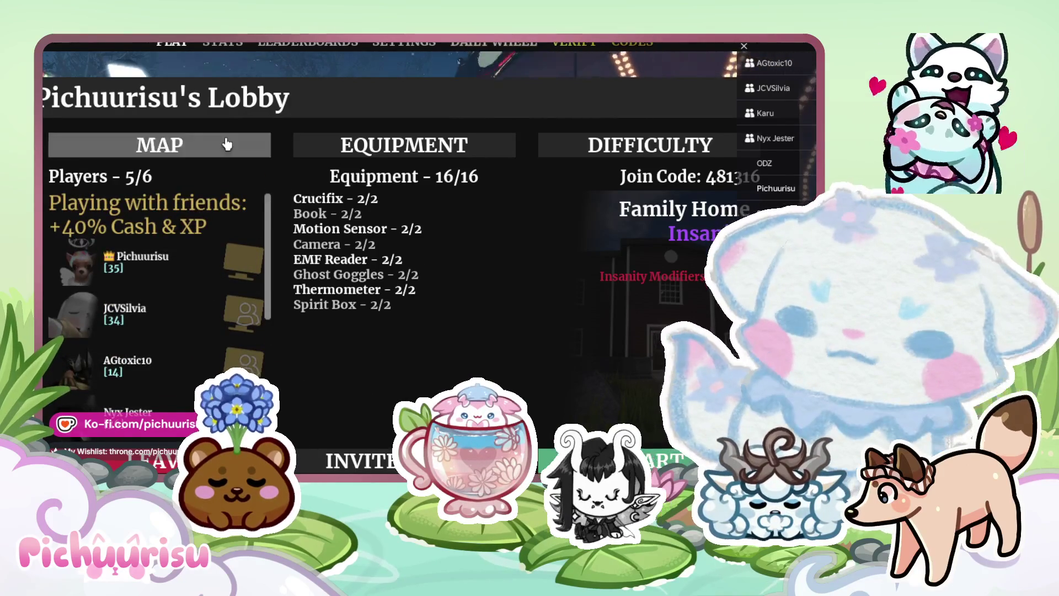
Choose Motel as the lobby's map and return to the lobby overview
click(244, 148)
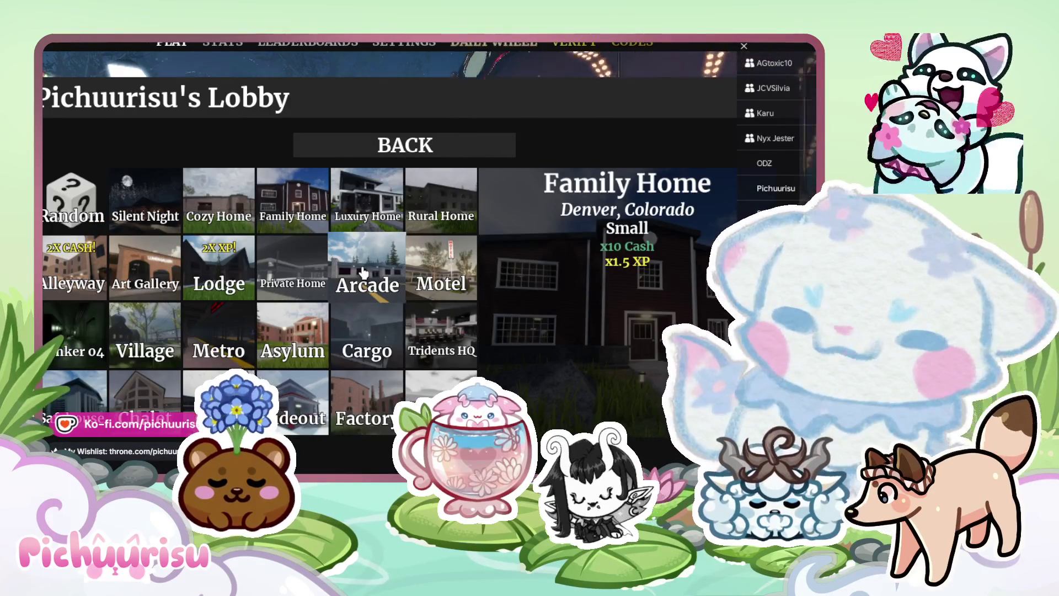
click(431, 274)
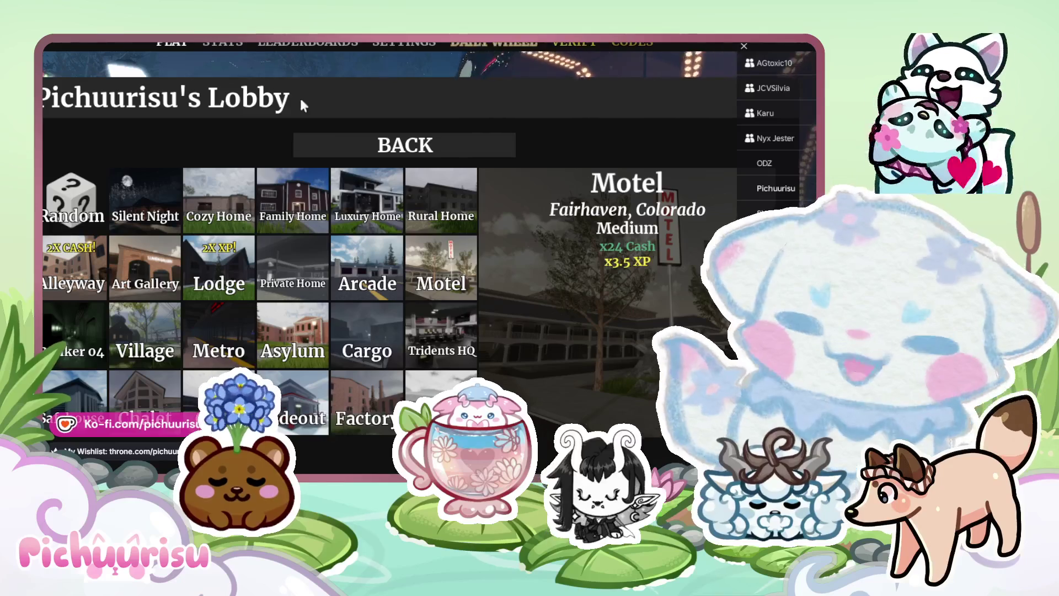
click(371, 146)
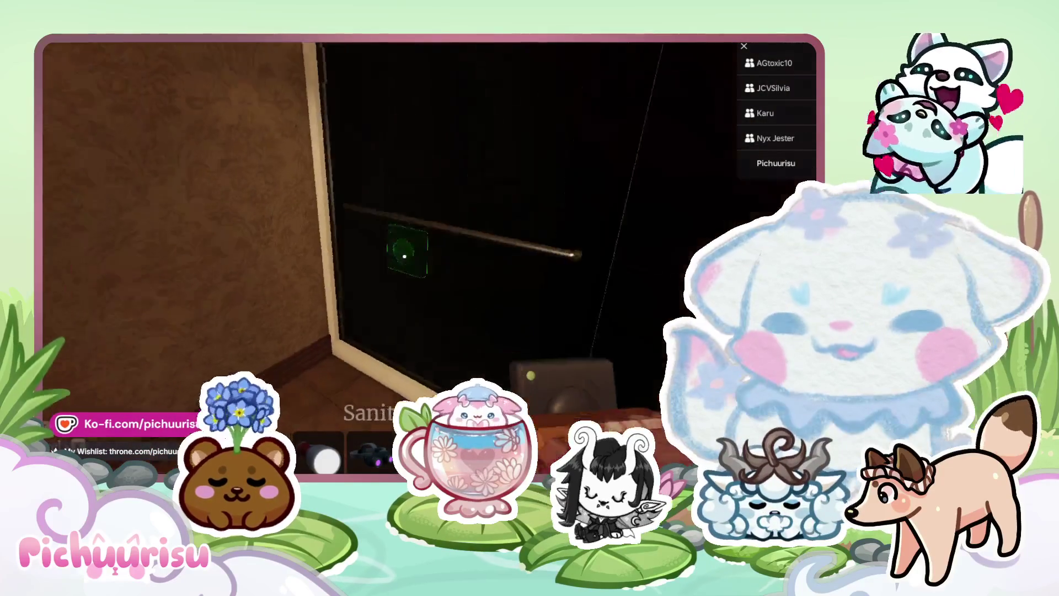
Hide in the hiding spot, come back out, then open the ghost journal's evidence list
key(e)
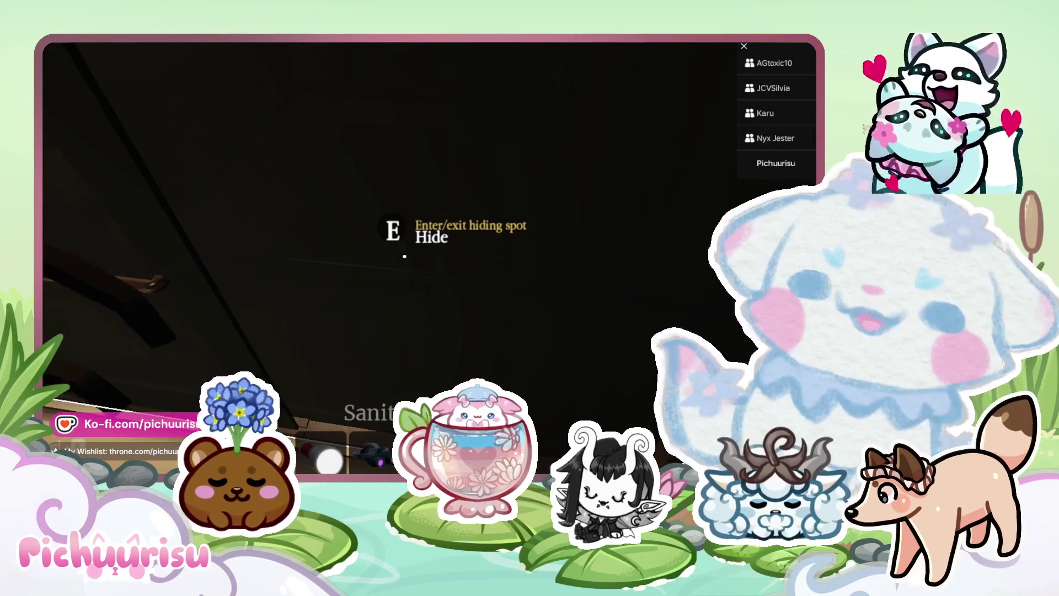
key(e)
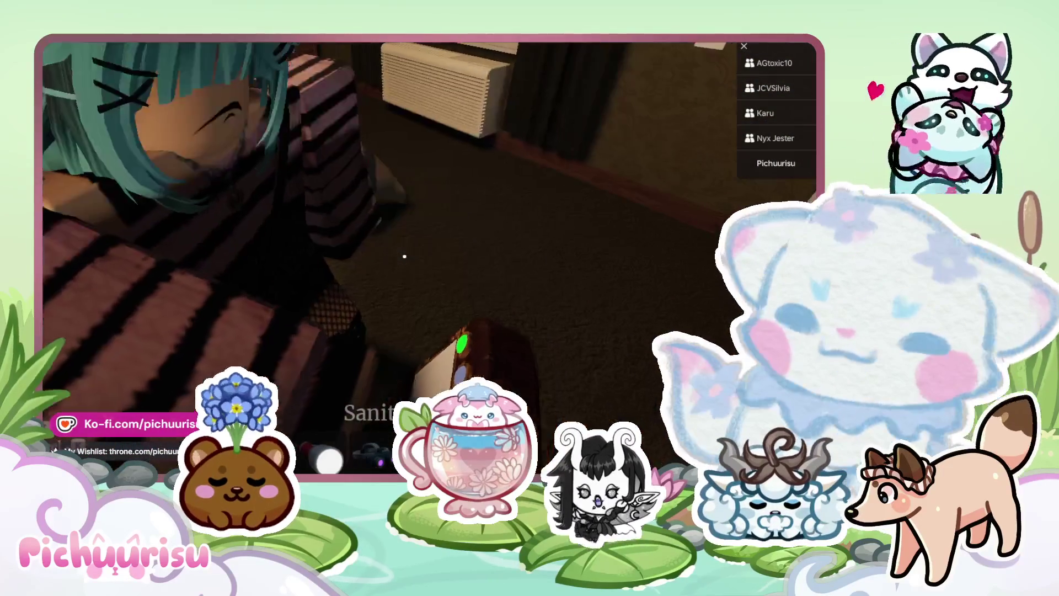
key(j)
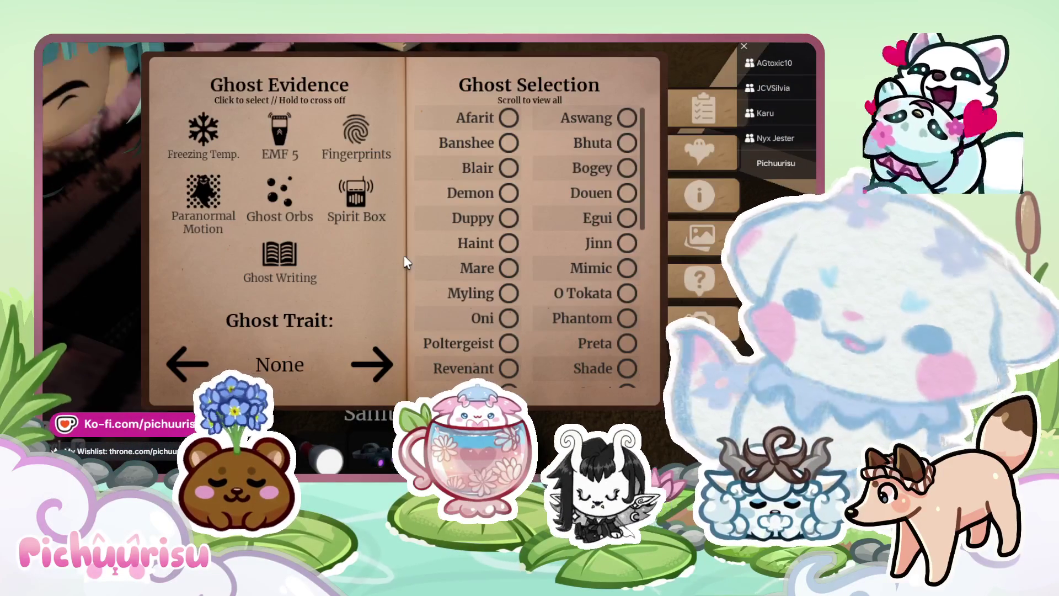
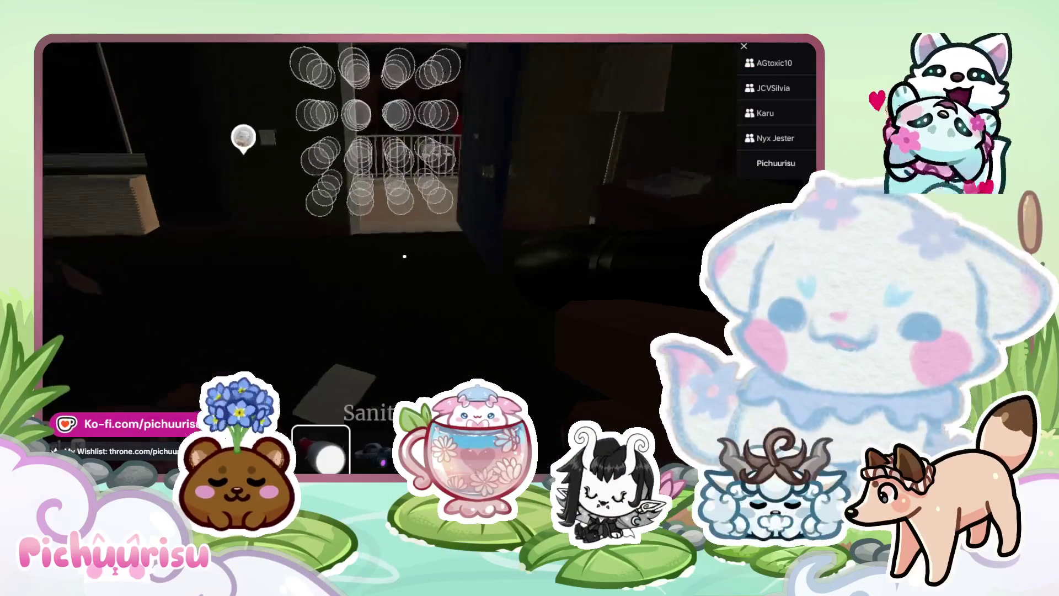
Switch the flashlight on, duck into the hiding spot, then leave it again
click(404, 257)
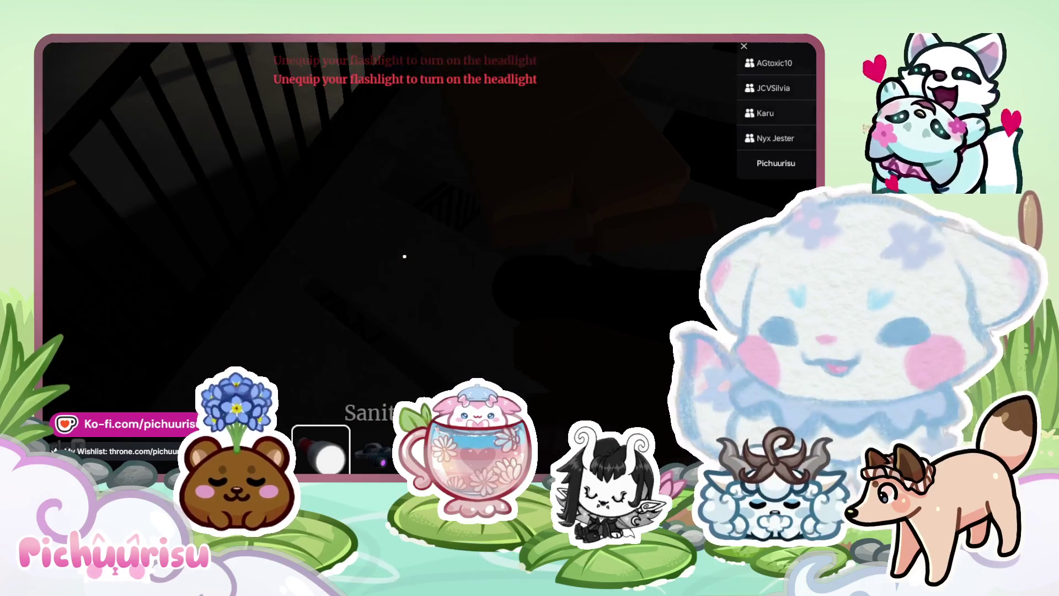
click(405, 256)
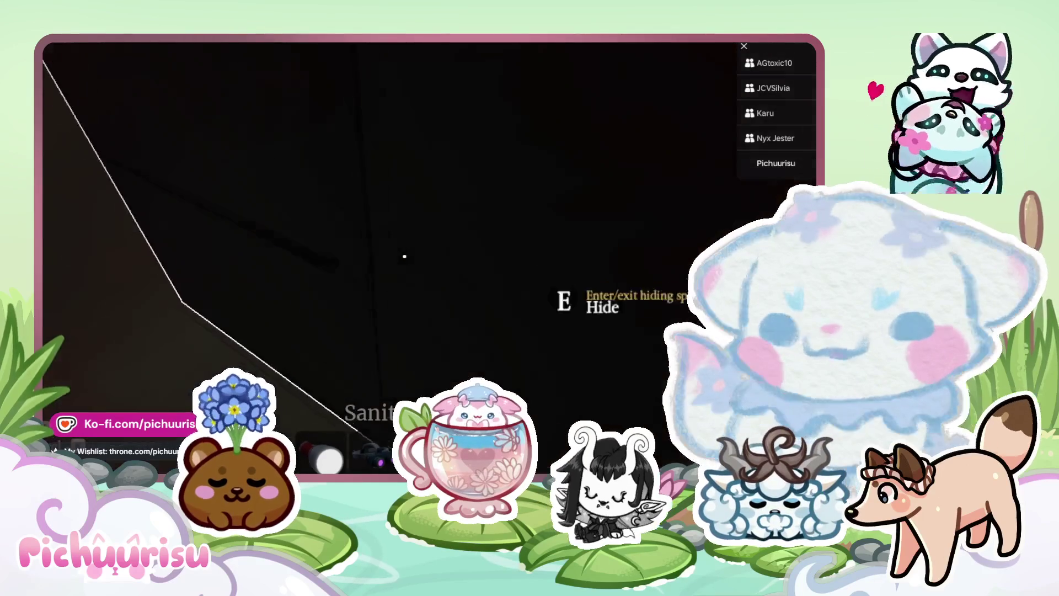
key(e)
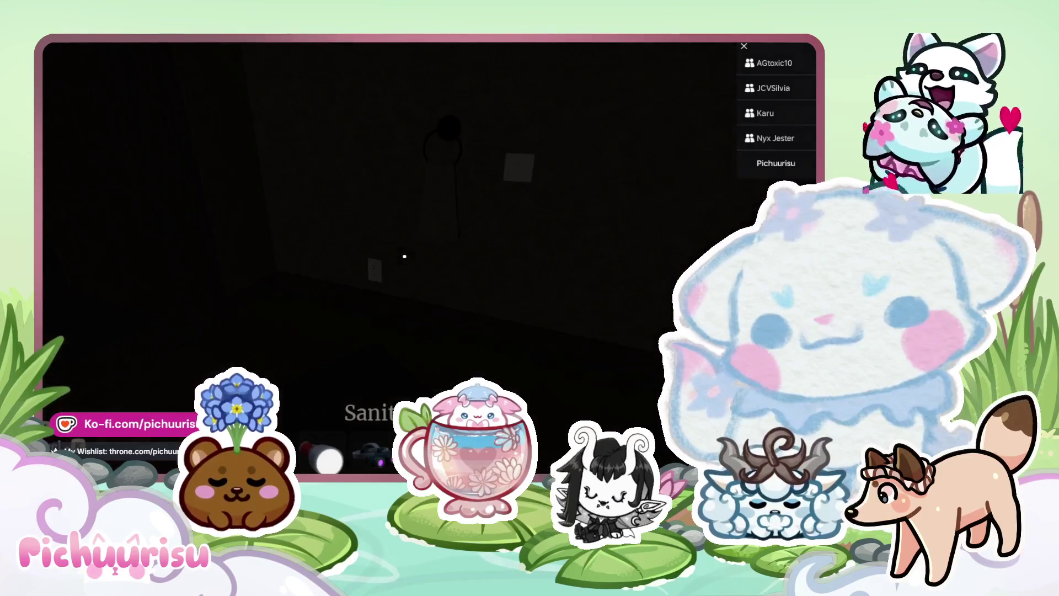
key(f)
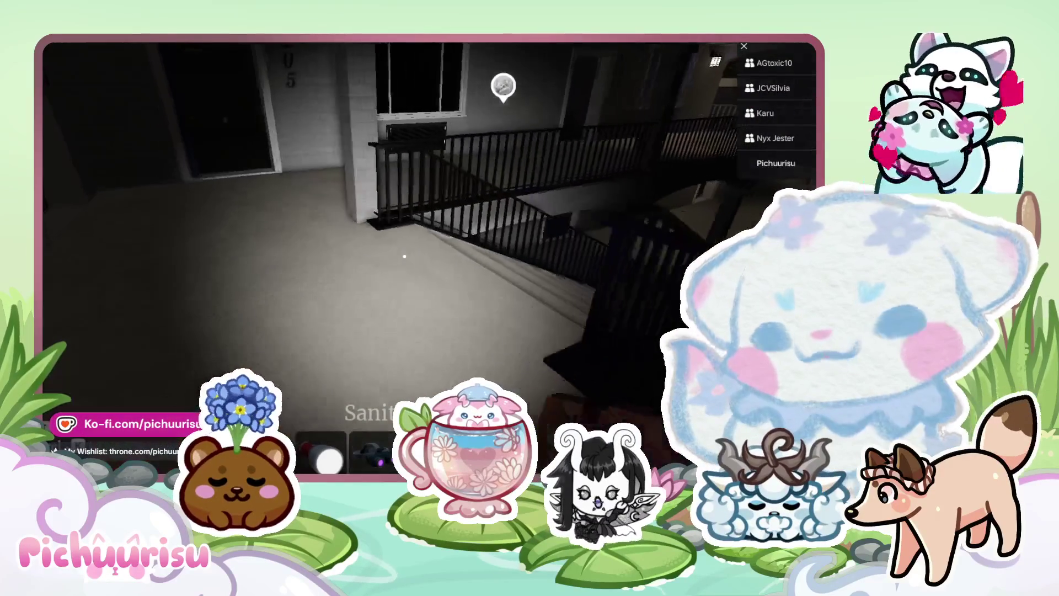
Walk along the balcony to door 206 and look around the bedroom, living room and kitchen
key(w)
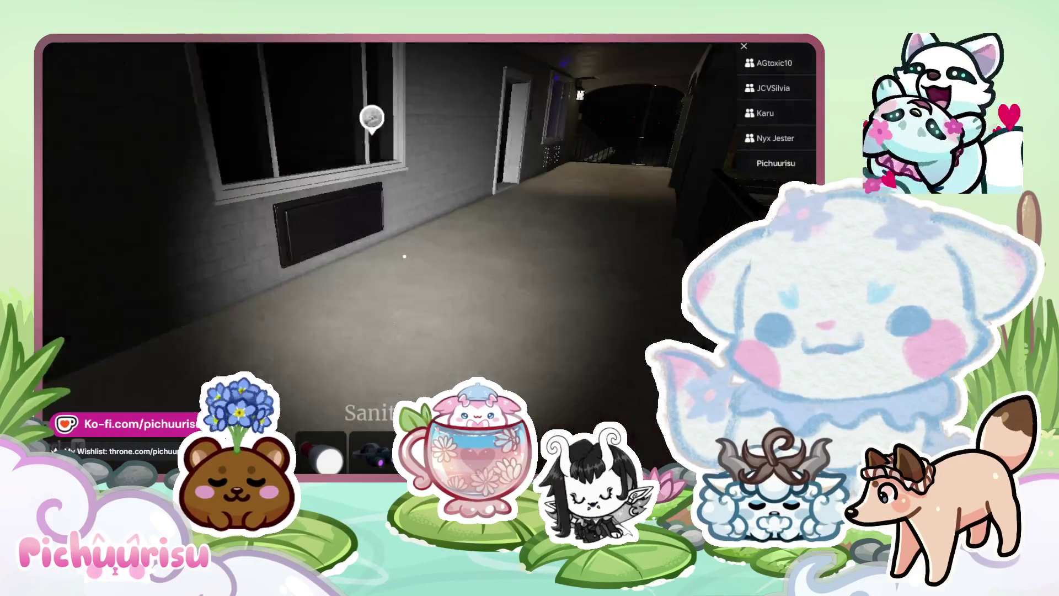
key(w)
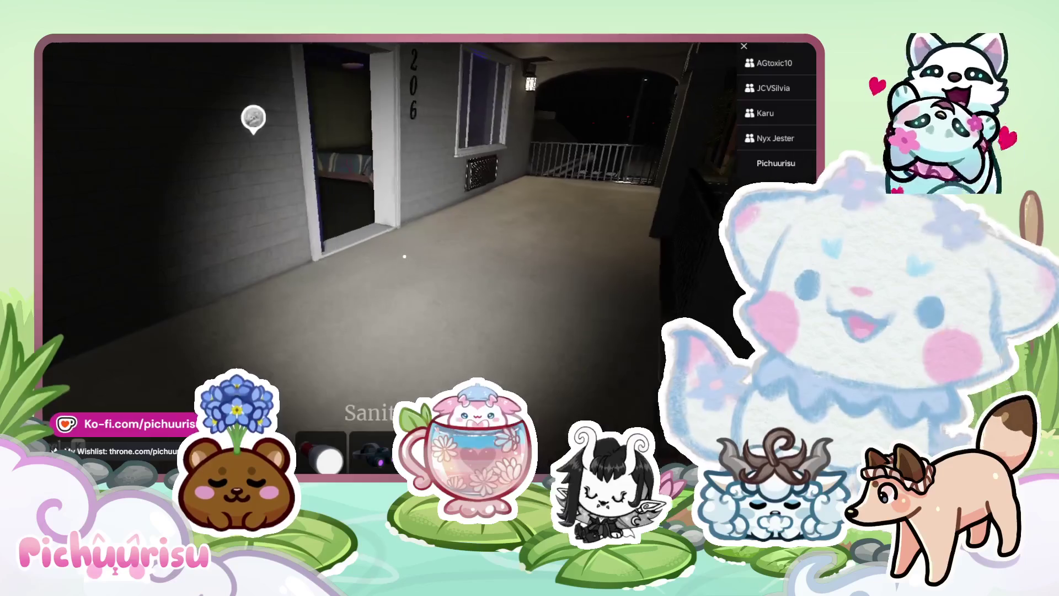
key(w)
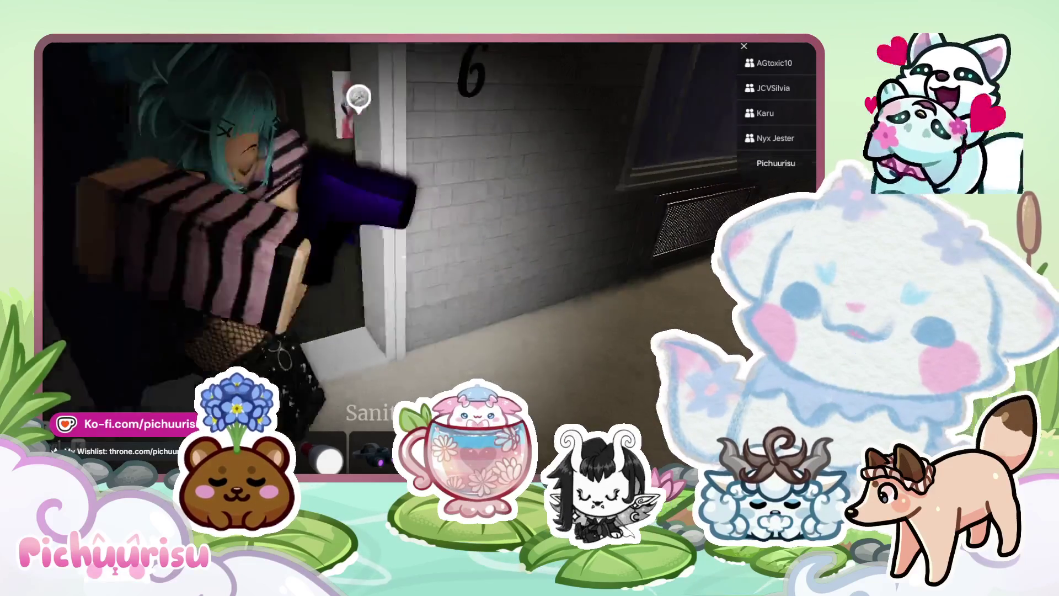
key(w)
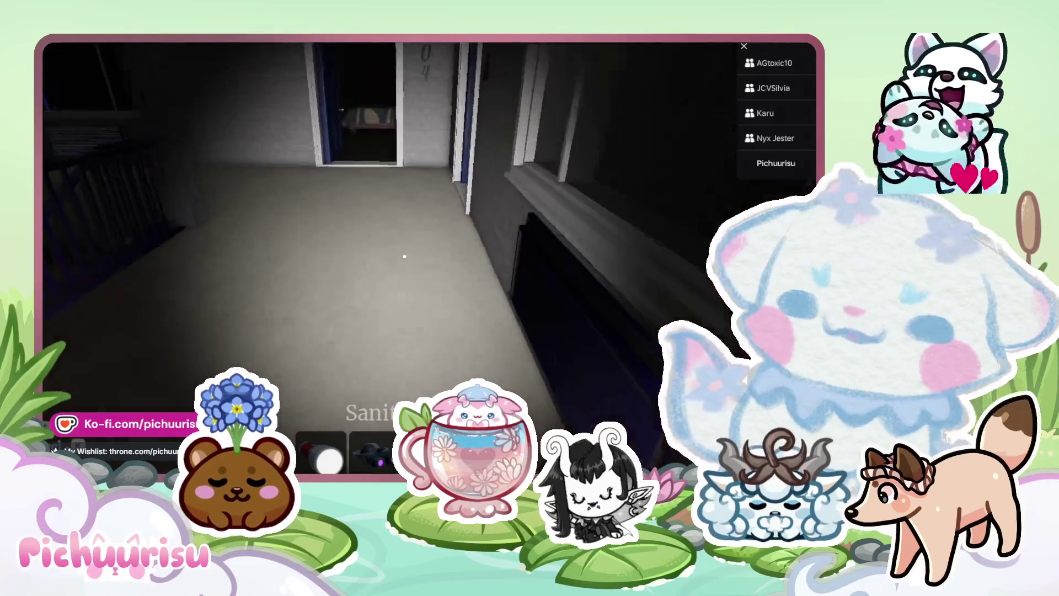
key(w)
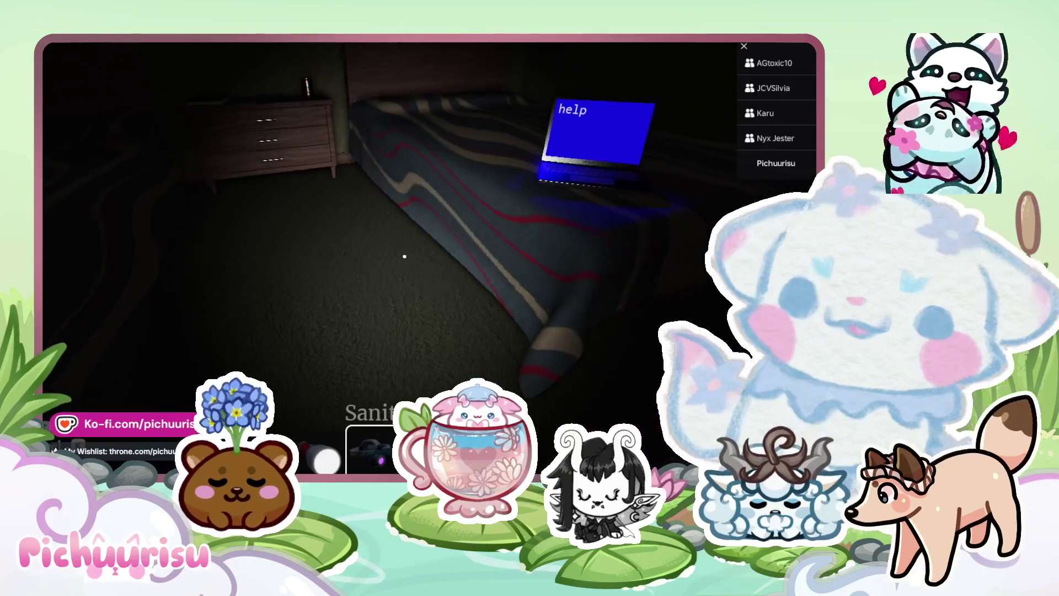
key(w)
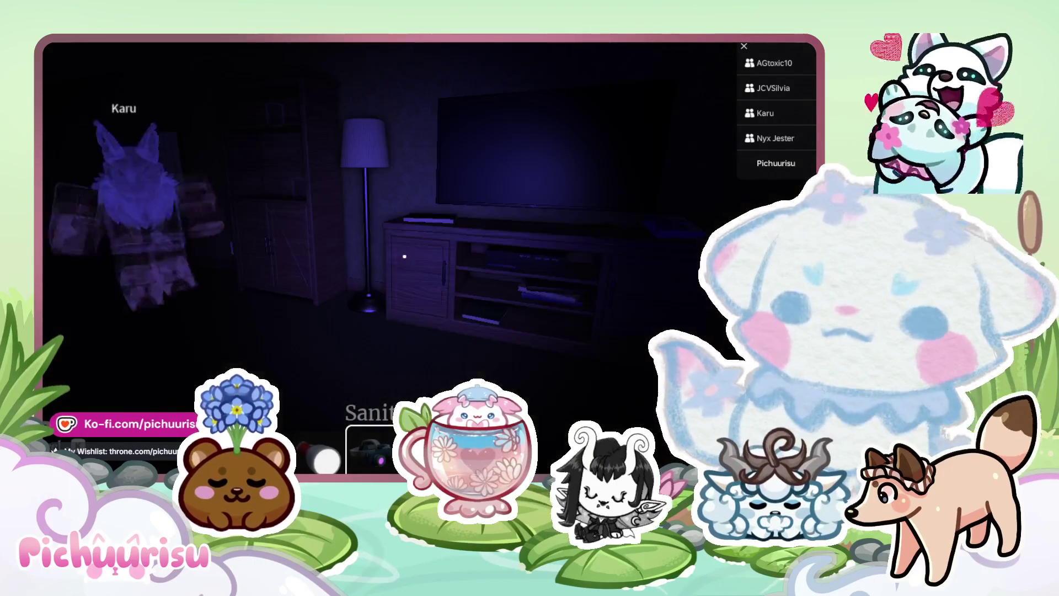
key(w)
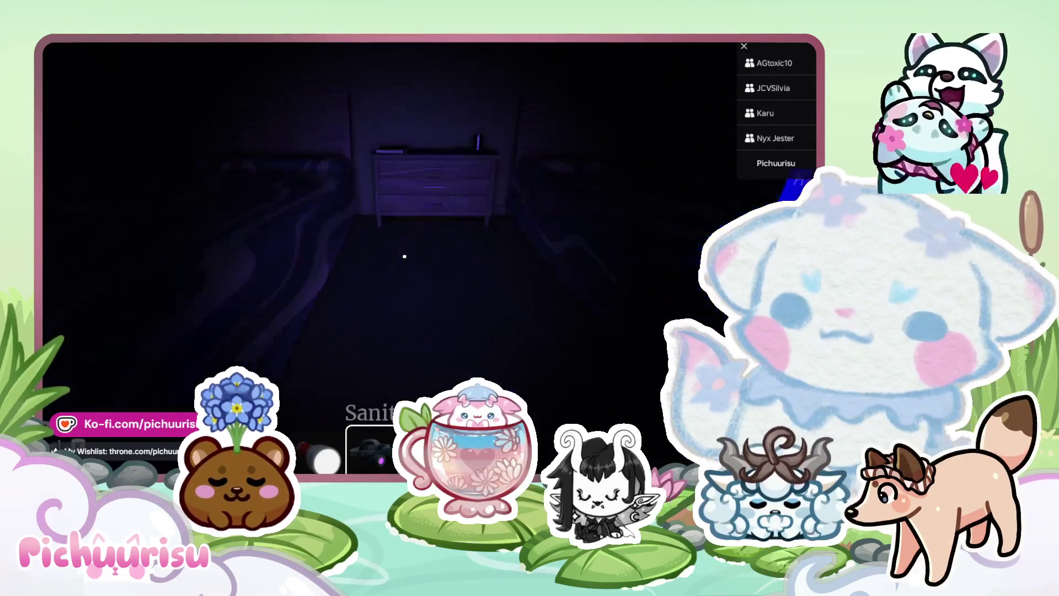
key(w)
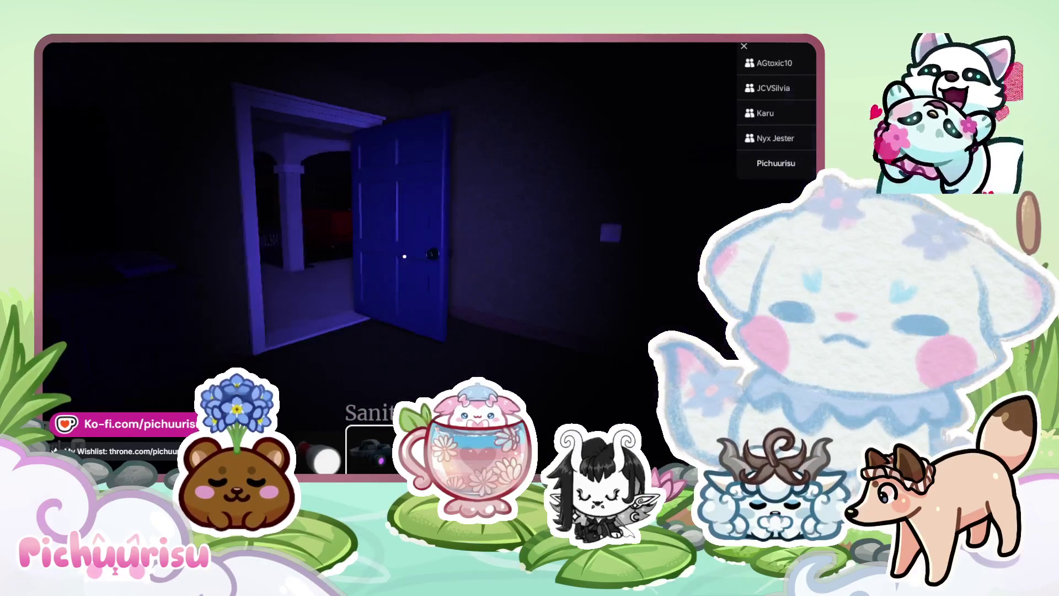
Head along the balcony into the room with glowing circles and open the ghost journal
key(w)
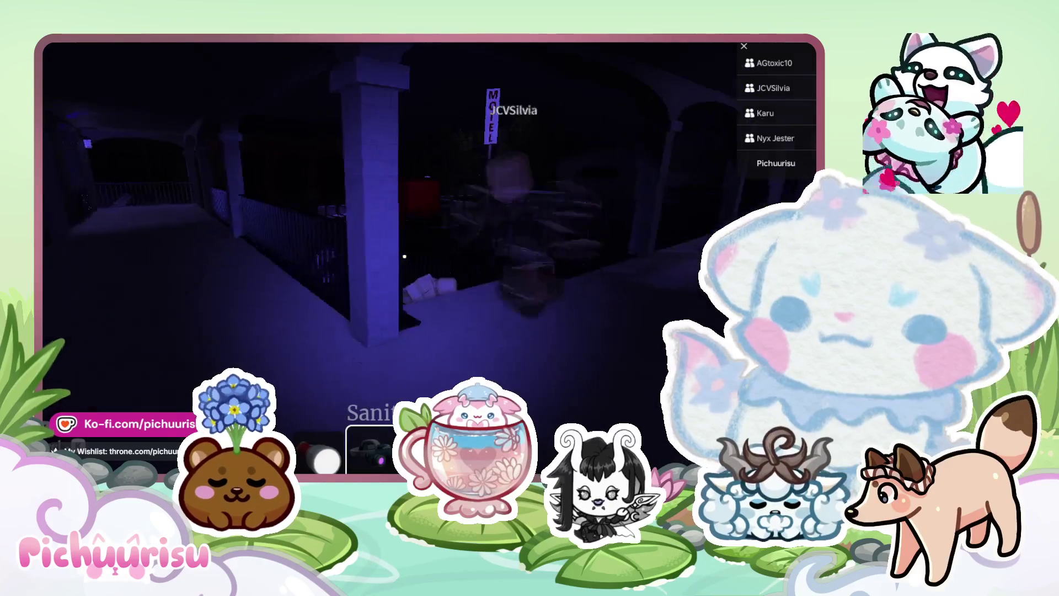
key(w)
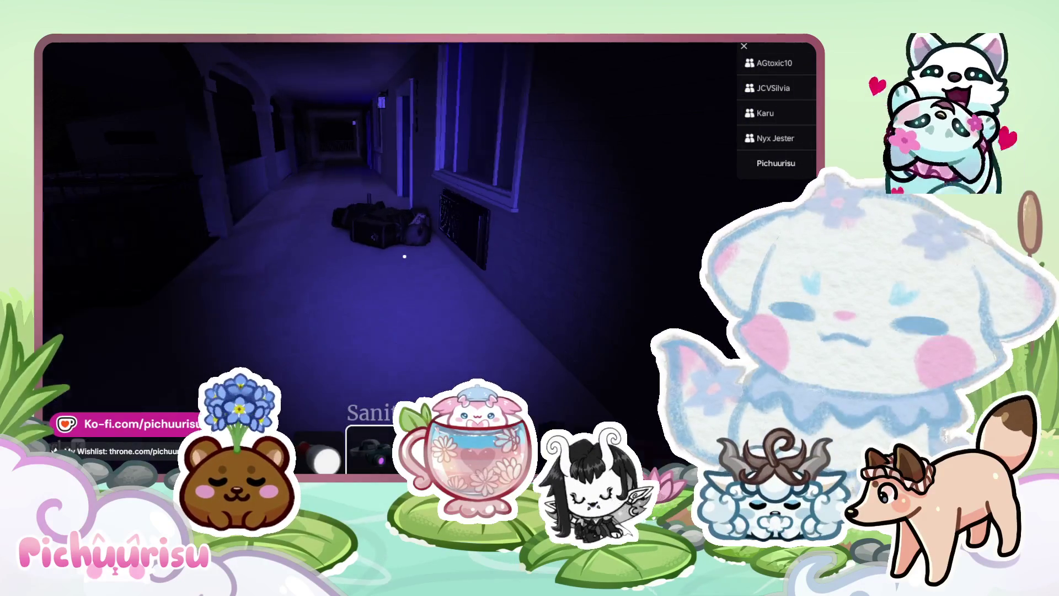
key(w)
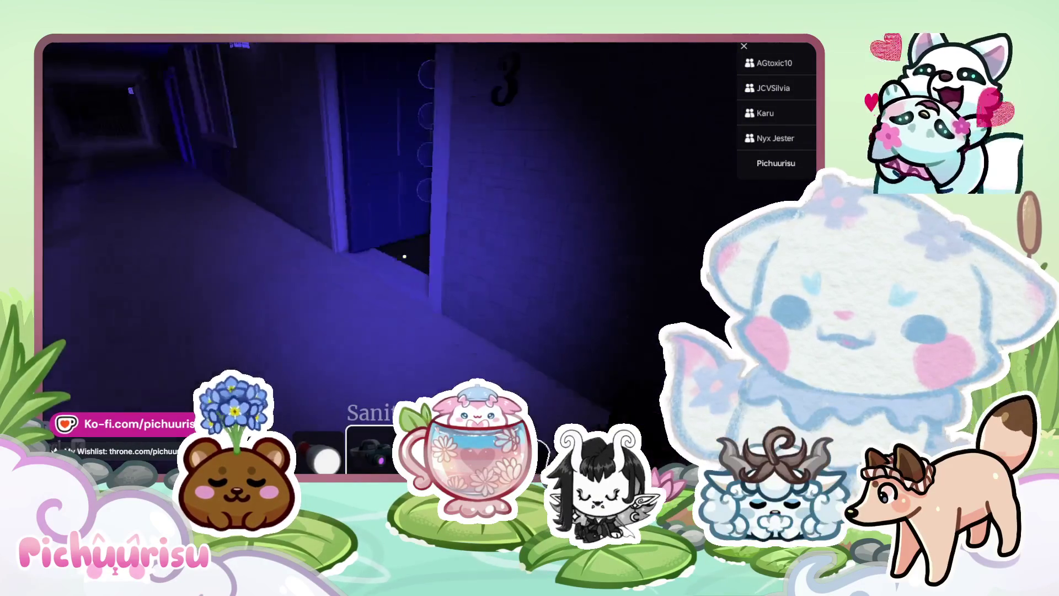
key(w)
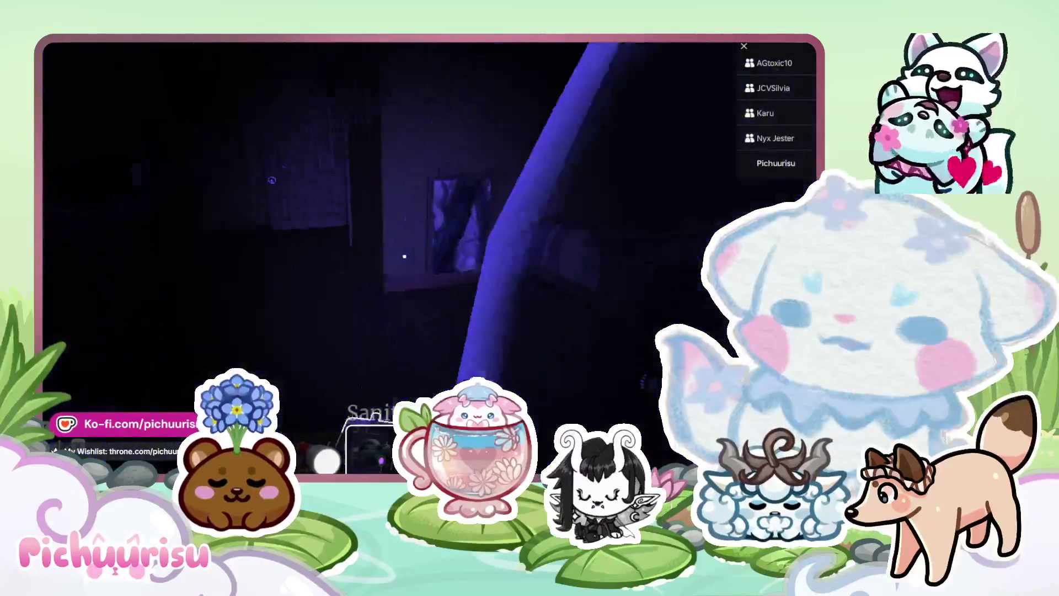
key(w)
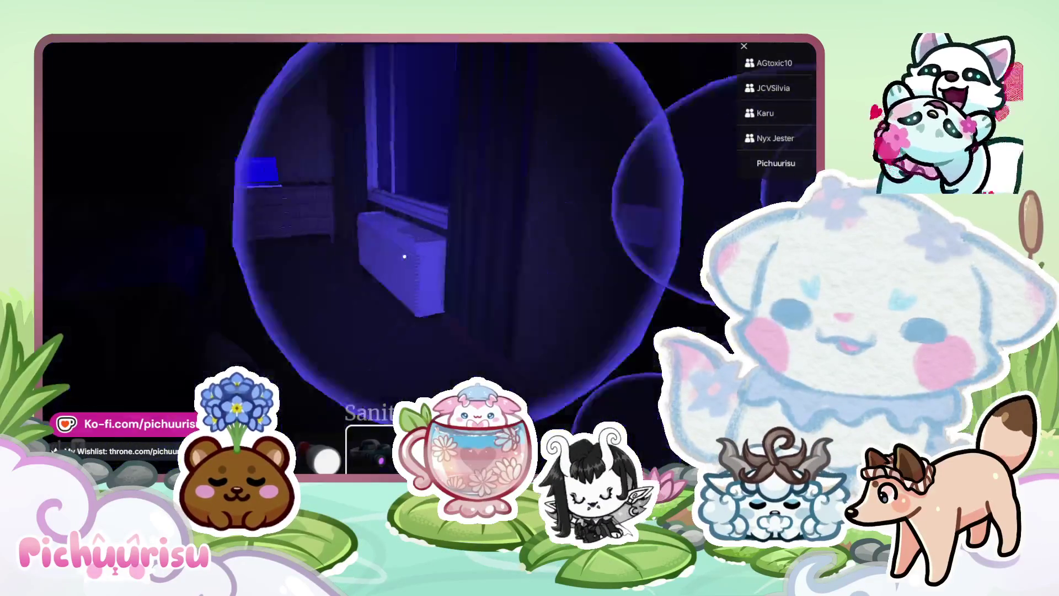
key(w)
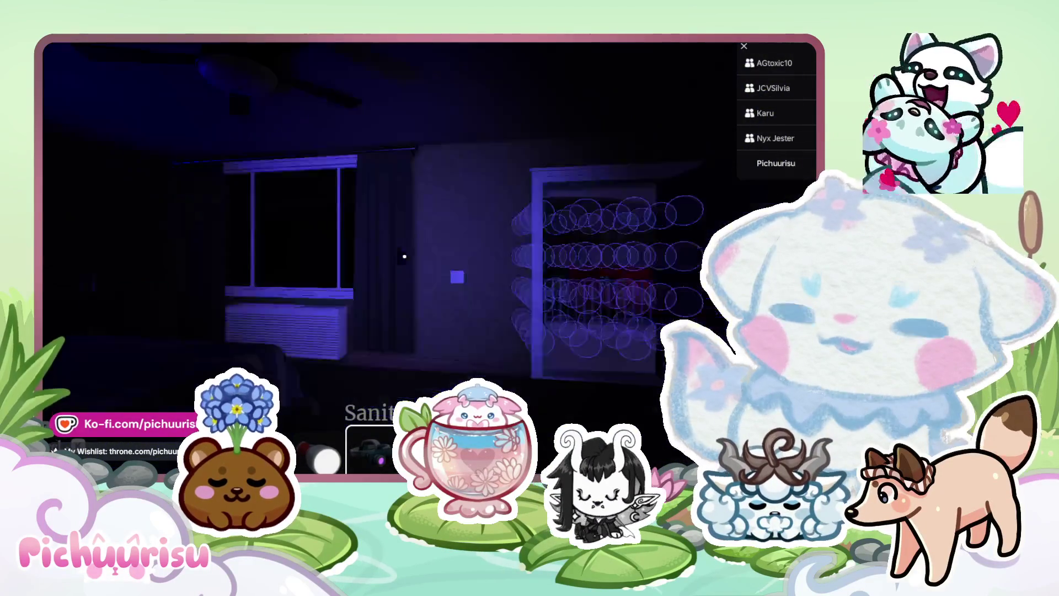
key(w)
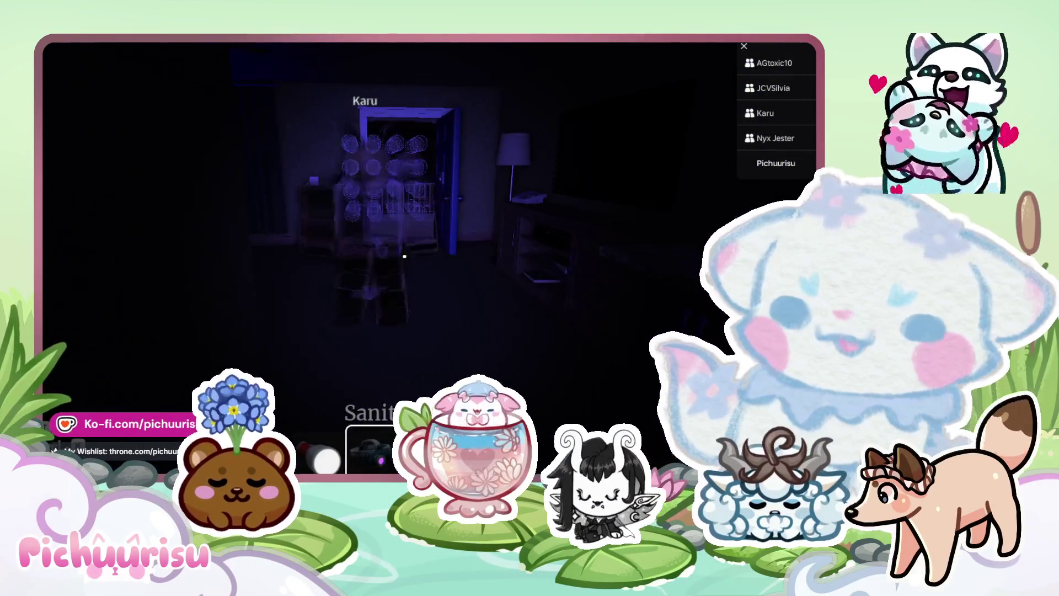
key(w)
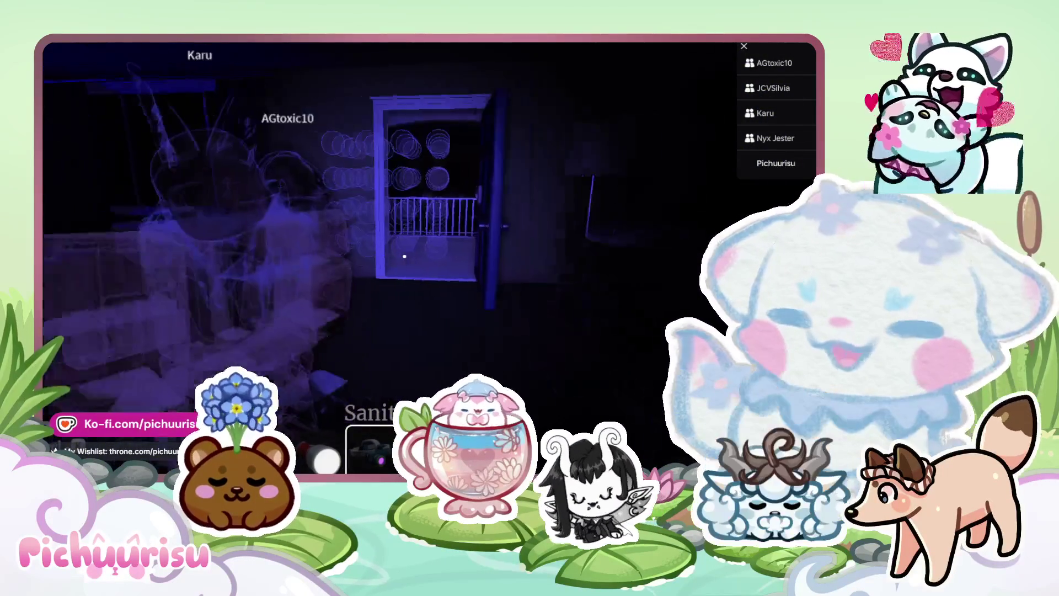
key(w)
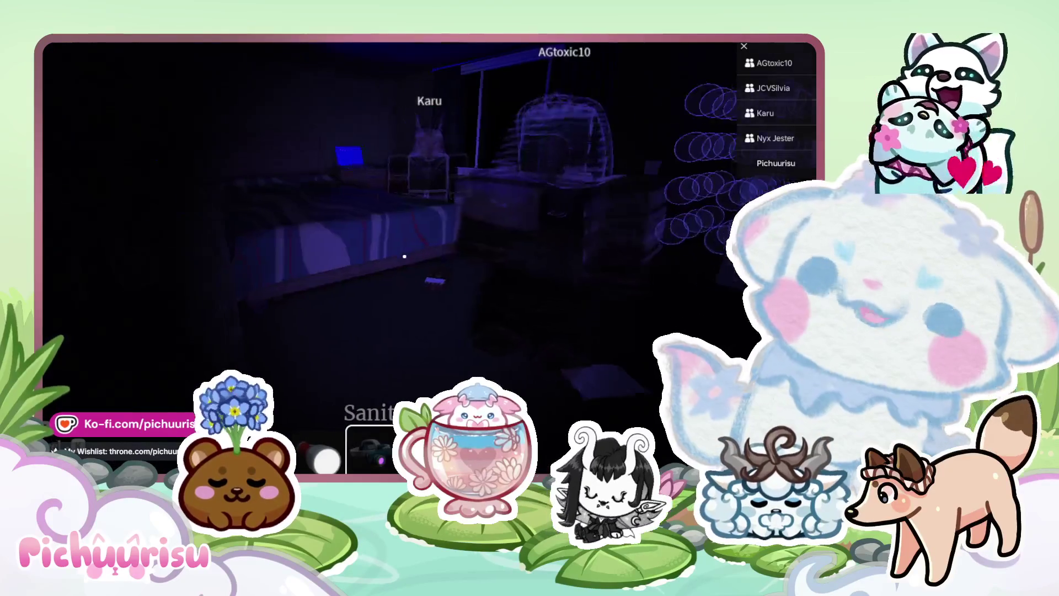
key(s)
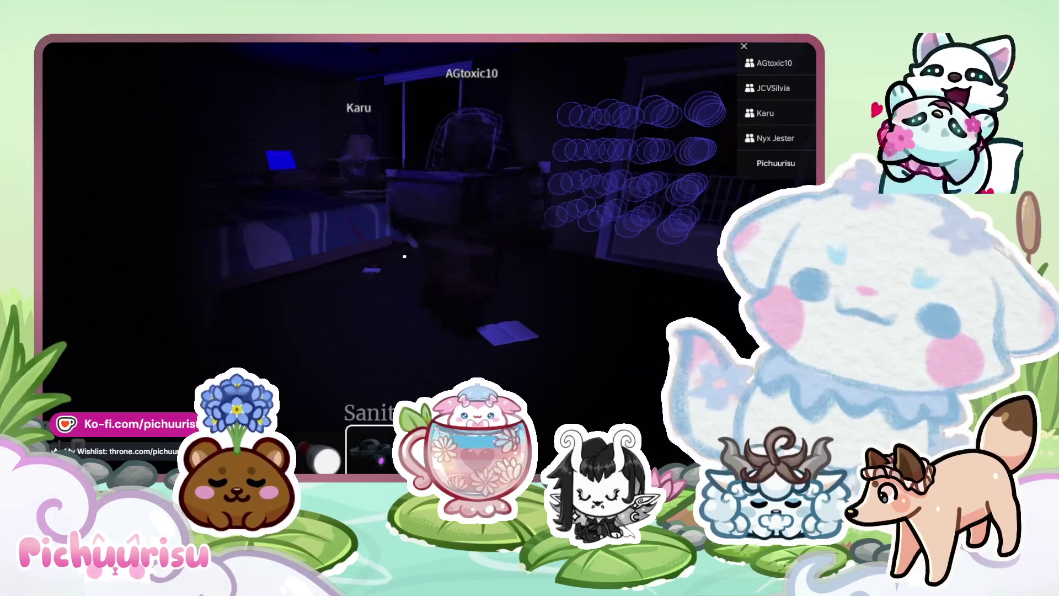
key(j)
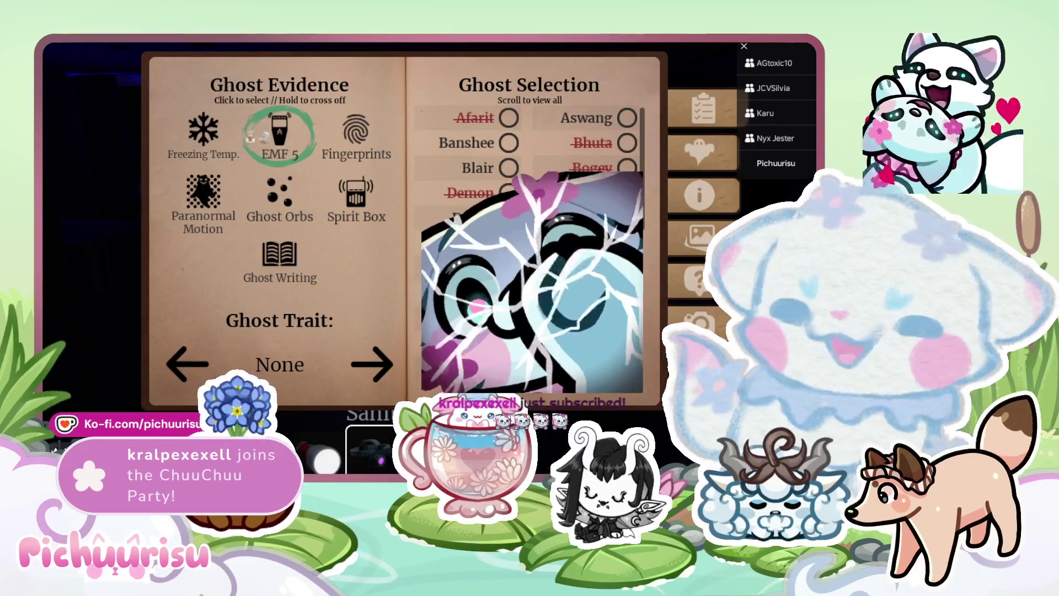
Close the journal, approach the laptop and swap the UV light for the flashlight
key(j)
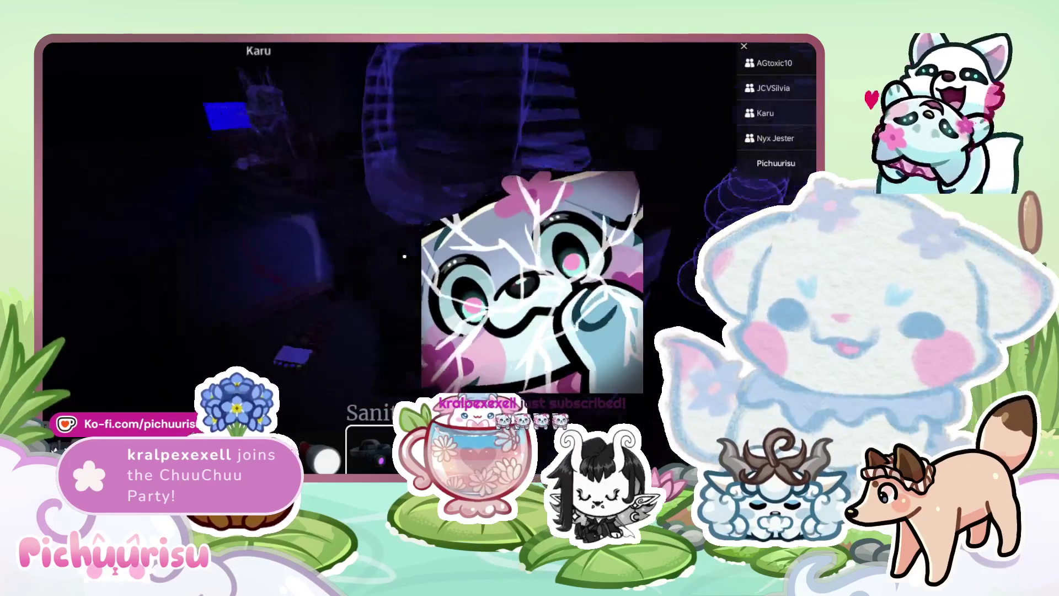
key(w)
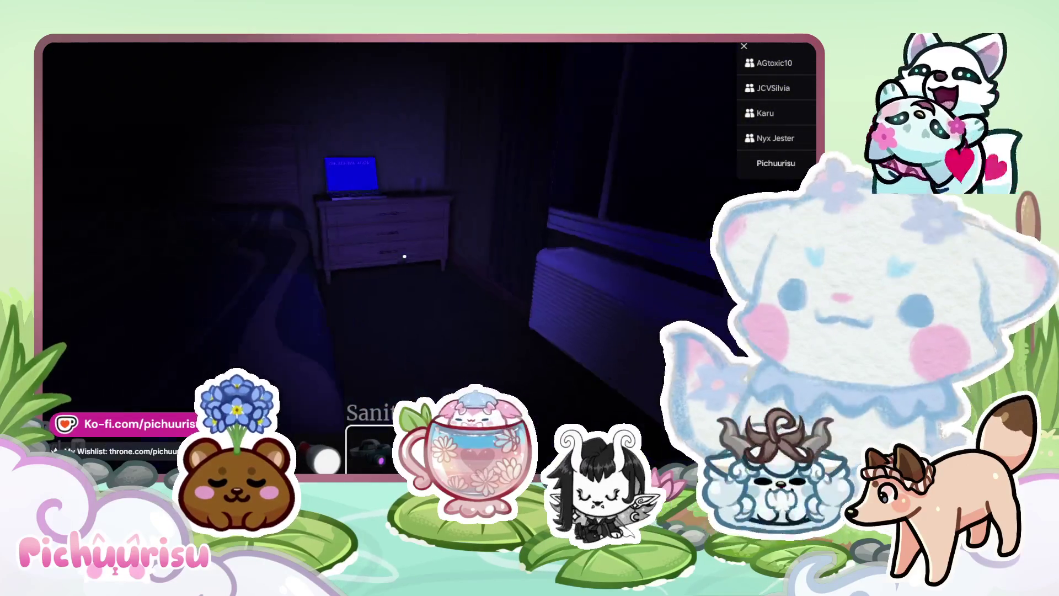
key(w)
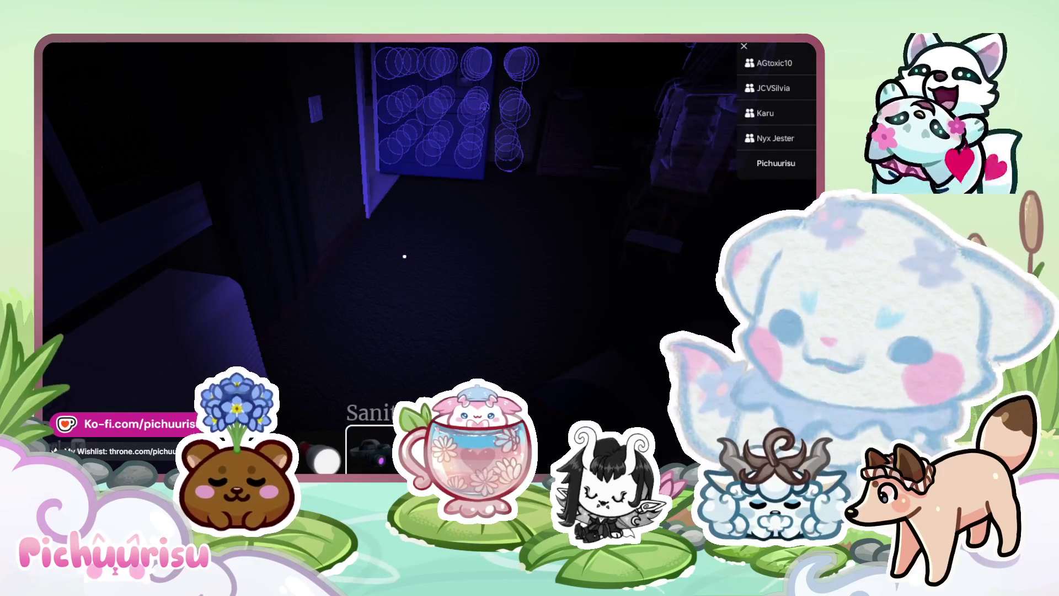
key(1)
Search the hallway, dark room and balcony, then reopen the journal showing Freezing Temp. and EMF 5
key(w)
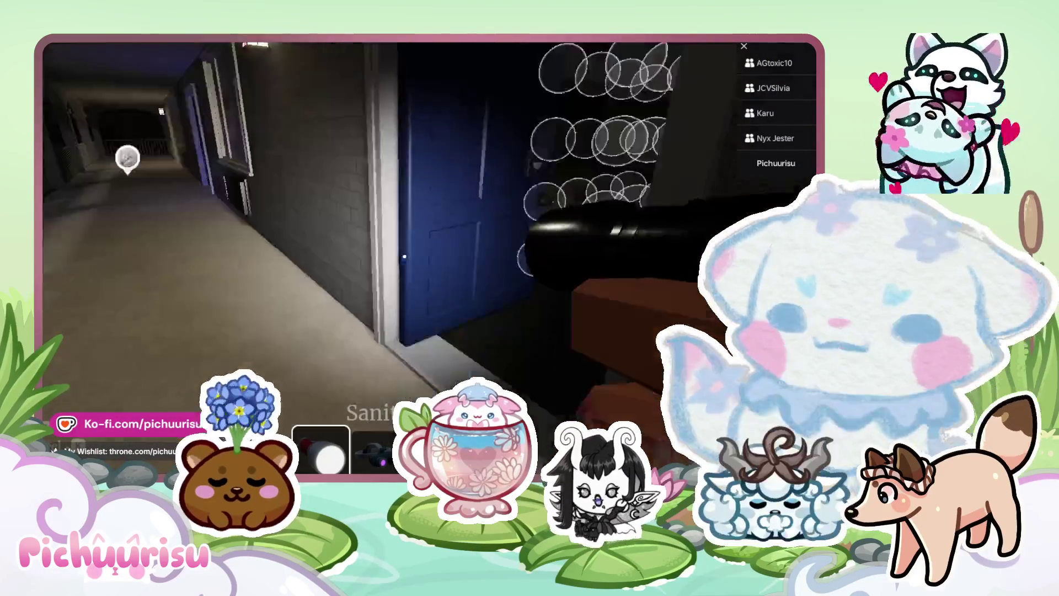
key(w)
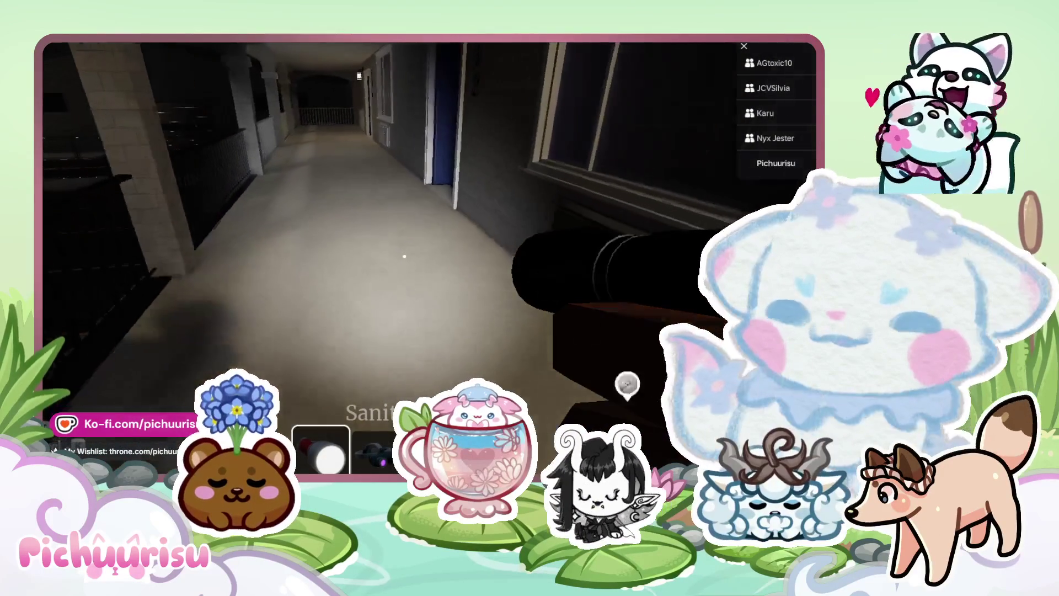
key(w)
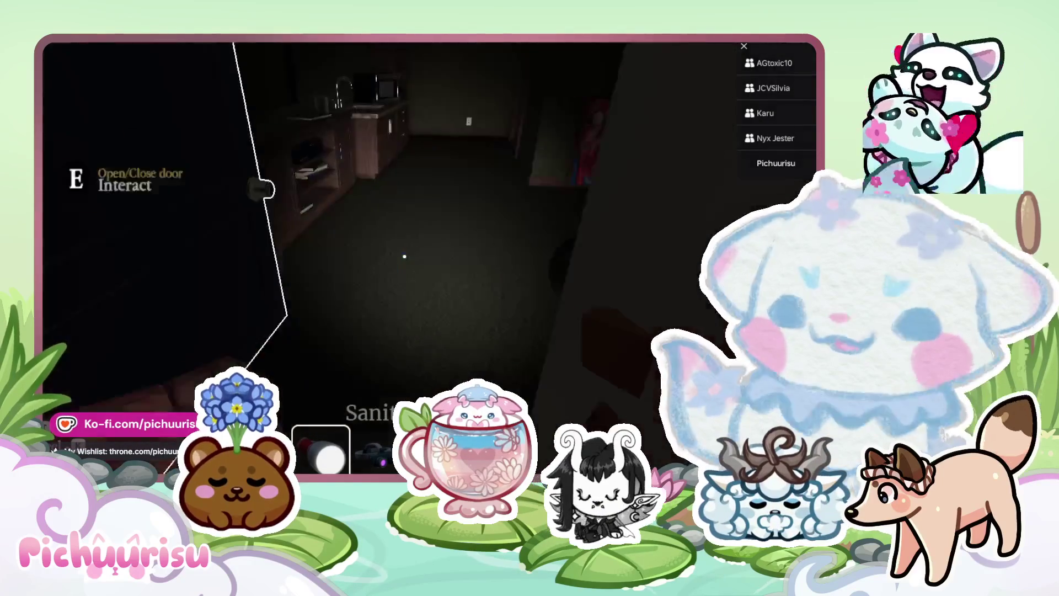
key(w)
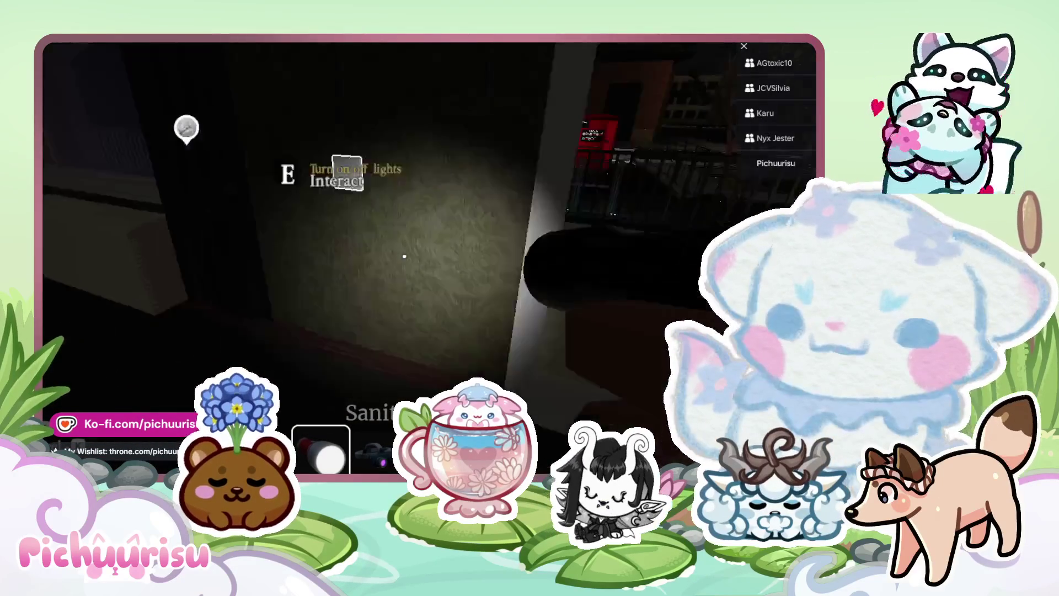
key(w)
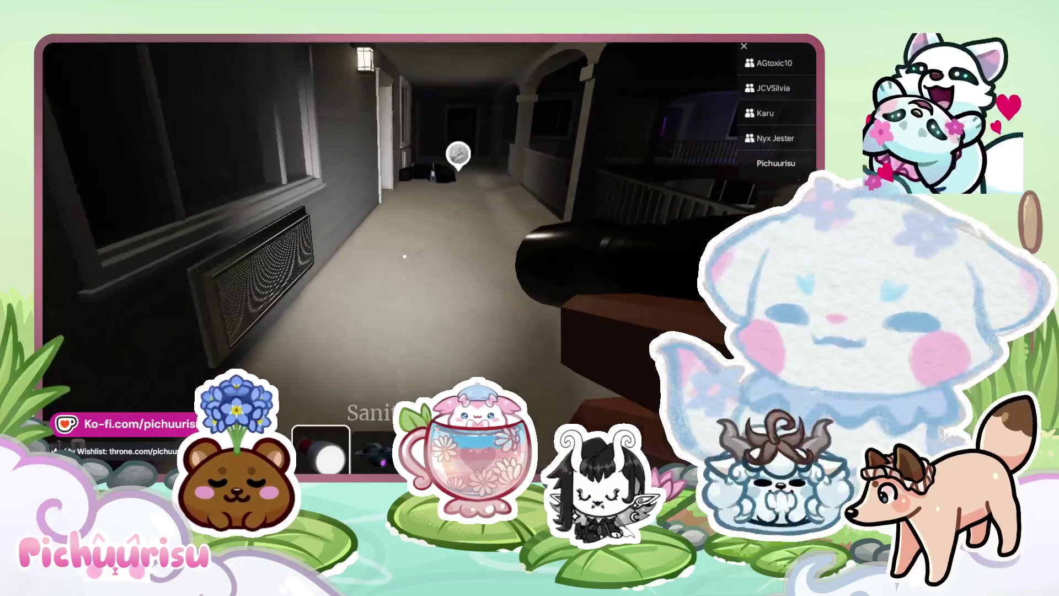
key(w)
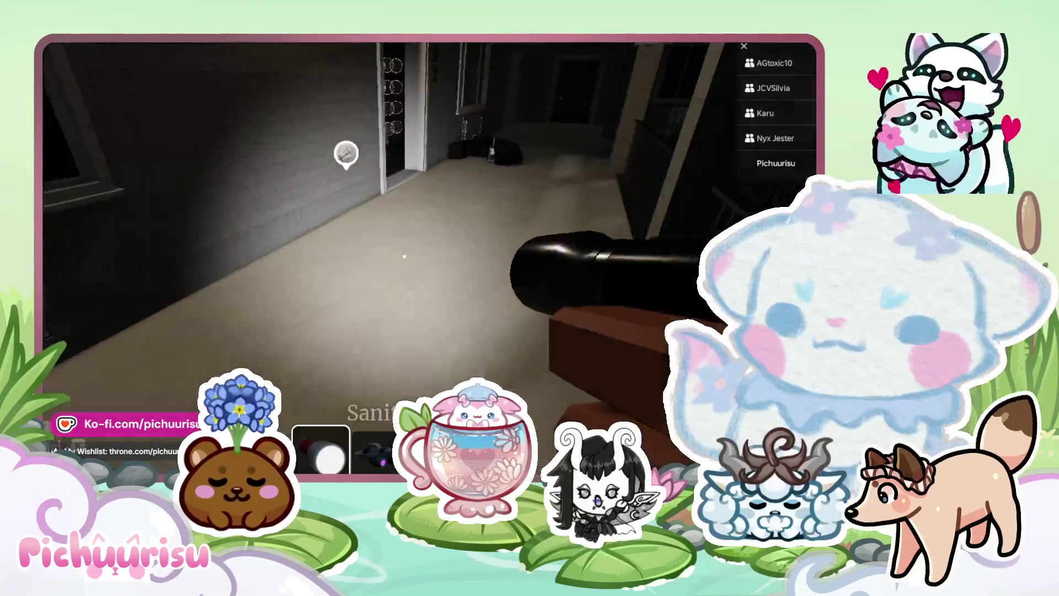
key(j)
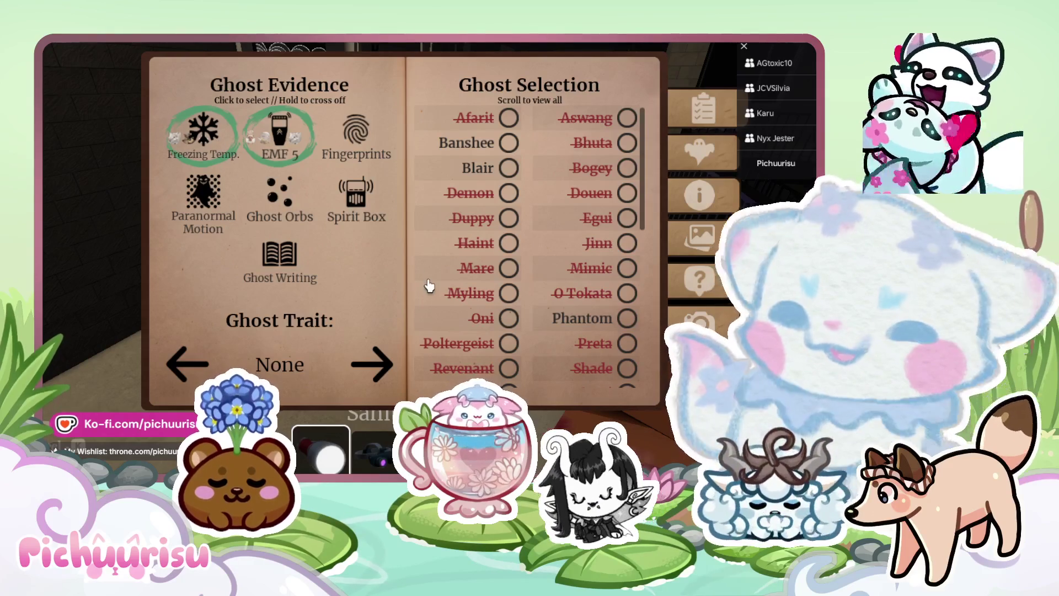
Dismiss the menu and close the journal to return to the game
key(Escape)
key(Escape)
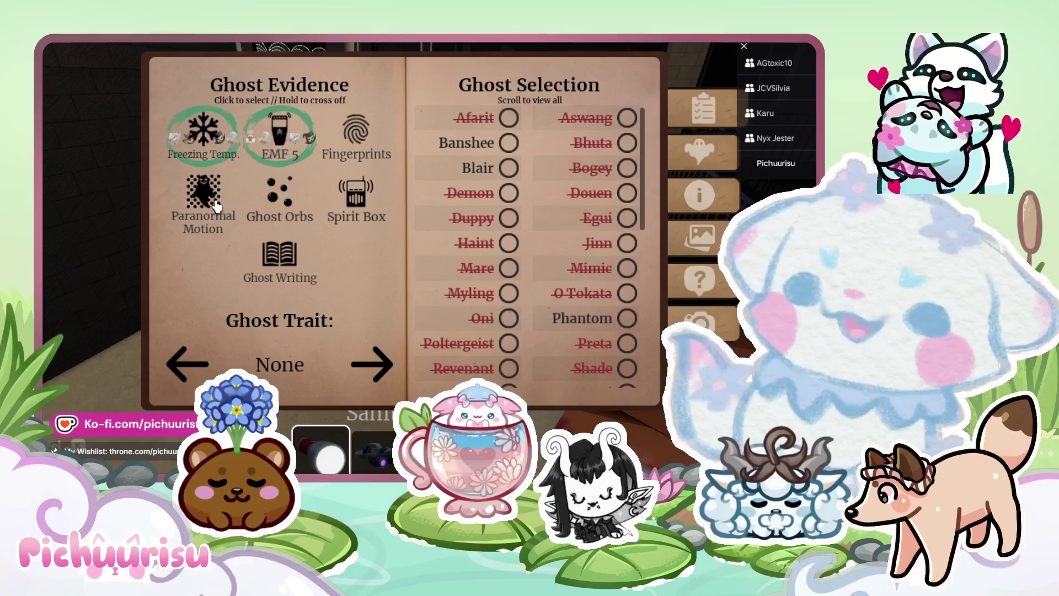
key(Escape)
key(Escape)
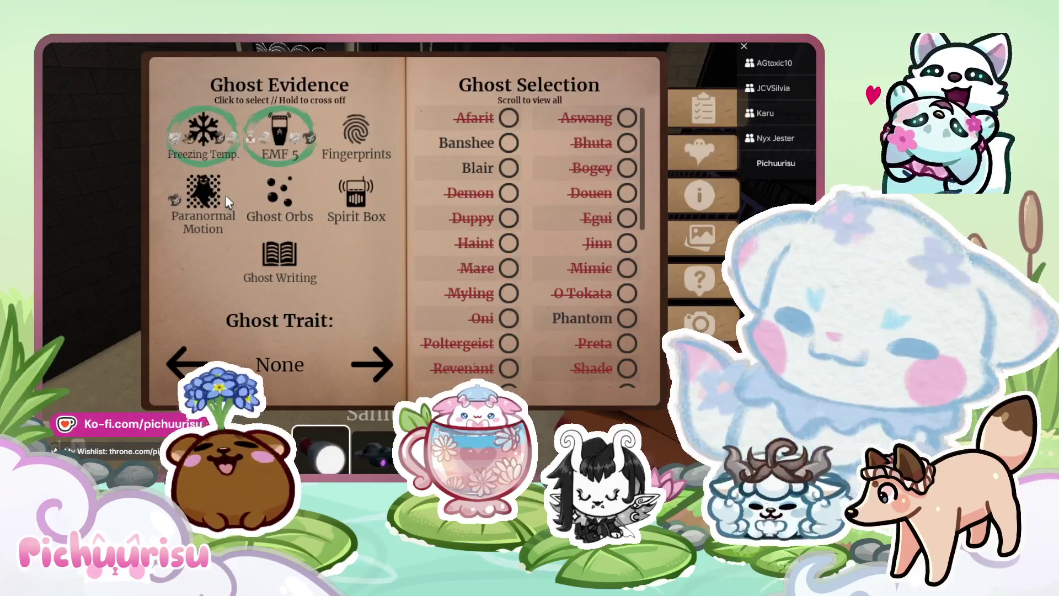
key(j)
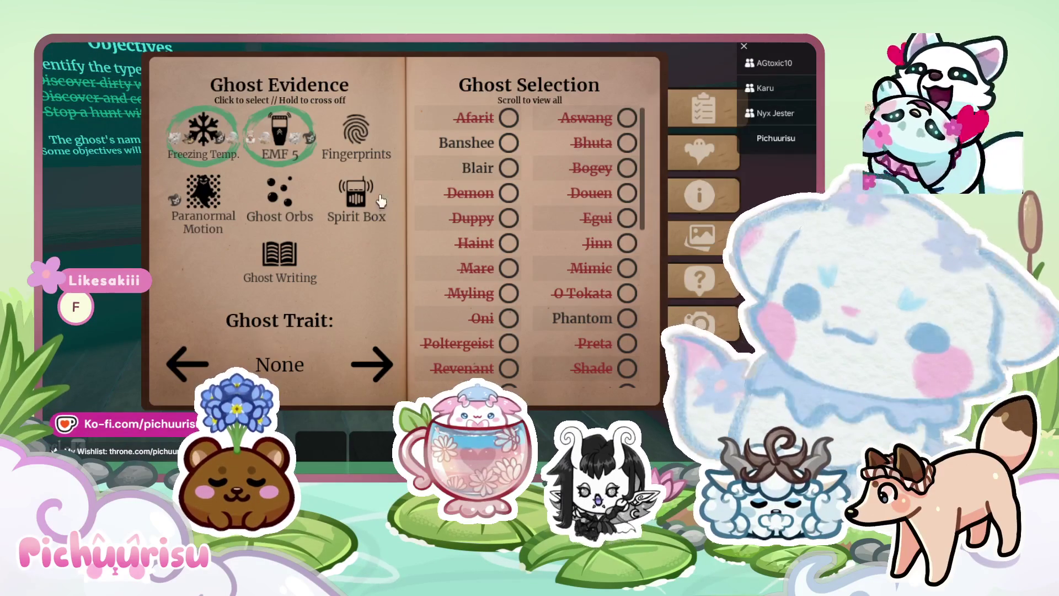
Mark Paranormal Motion as evidence and select Upyr as the ghost
click(223, 212)
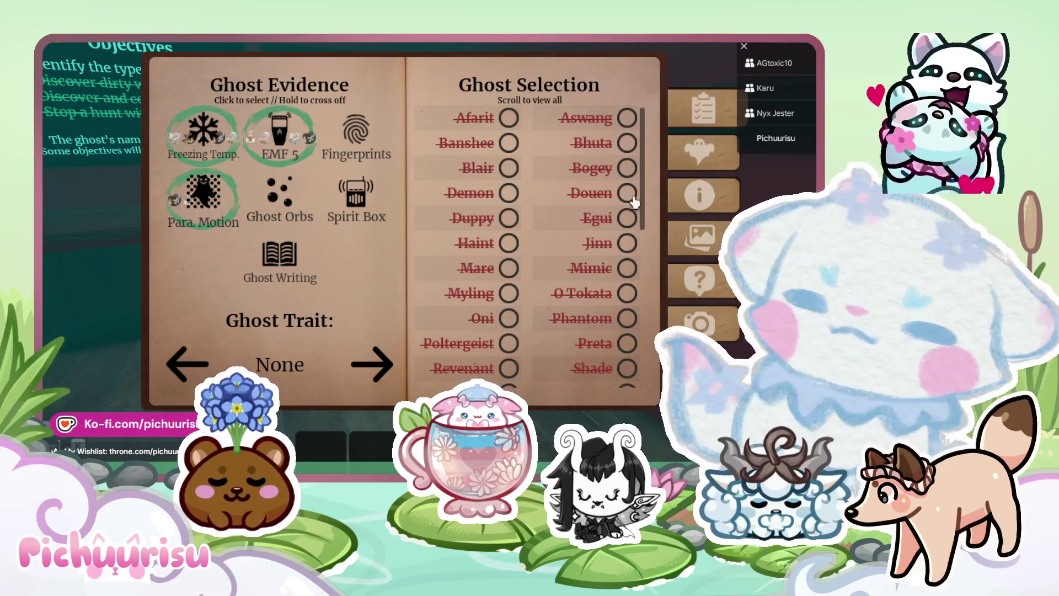
scroll(635, 201, down, 5)
click(507, 231)
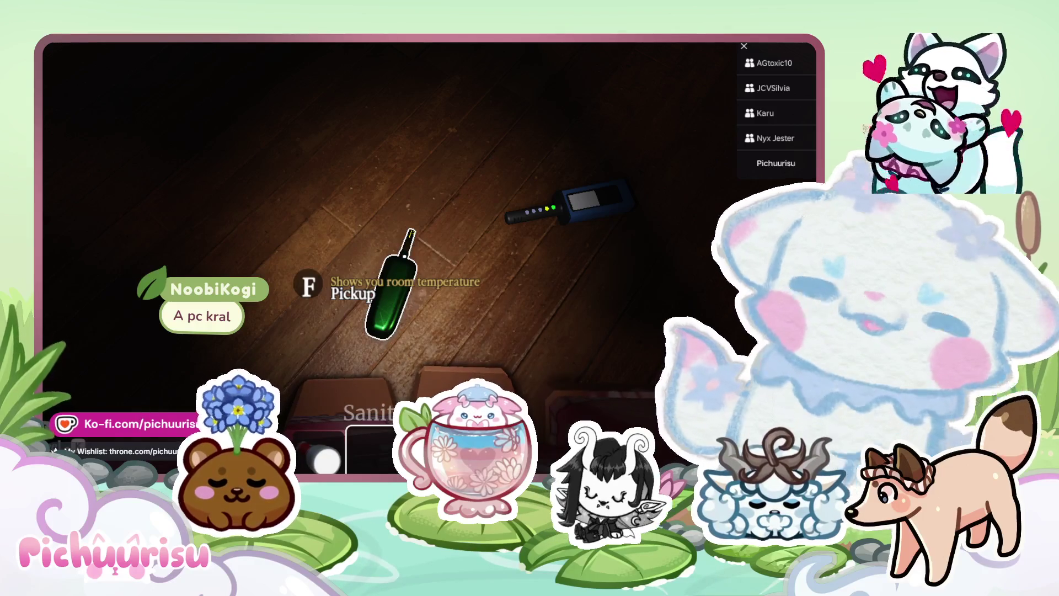
Pick up the thermometer from the floor and hold it to read room temperatures
key(f)
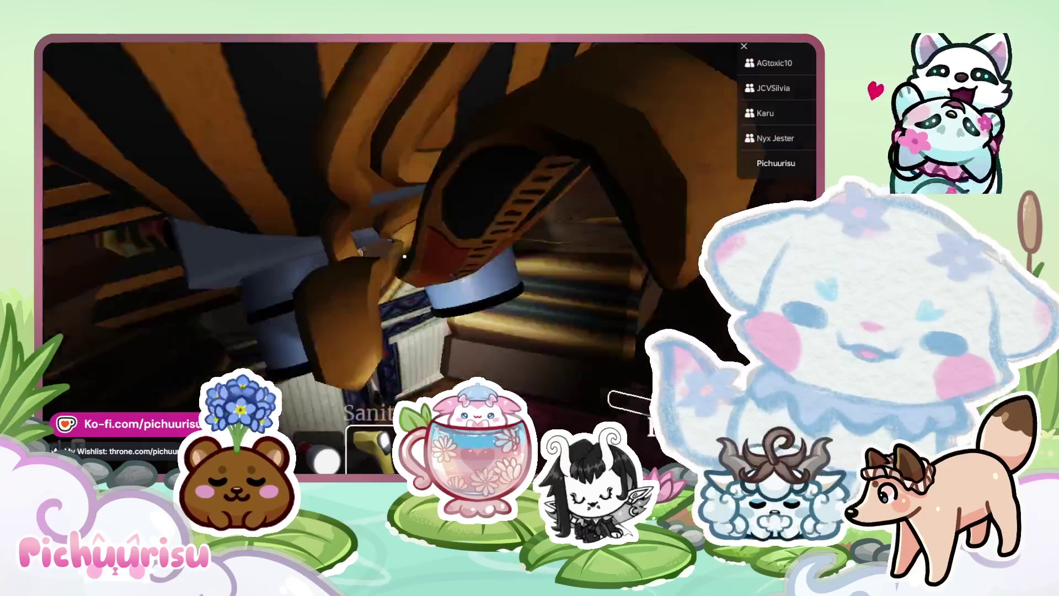
key(f)
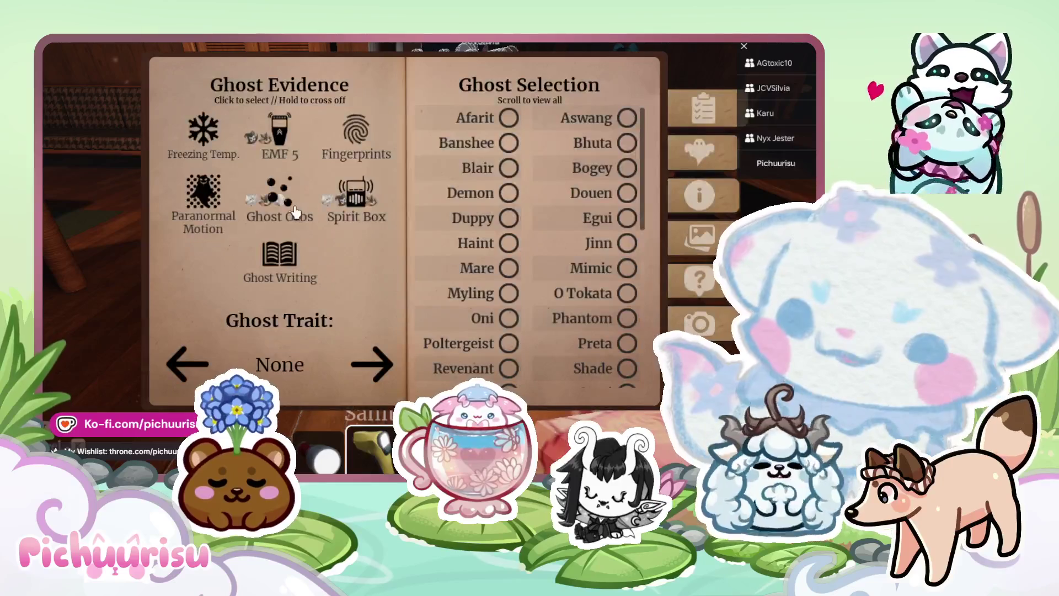
Mark Ghost Orbs, EMF 5 and Spirit Box as found evidence
click(294, 211)
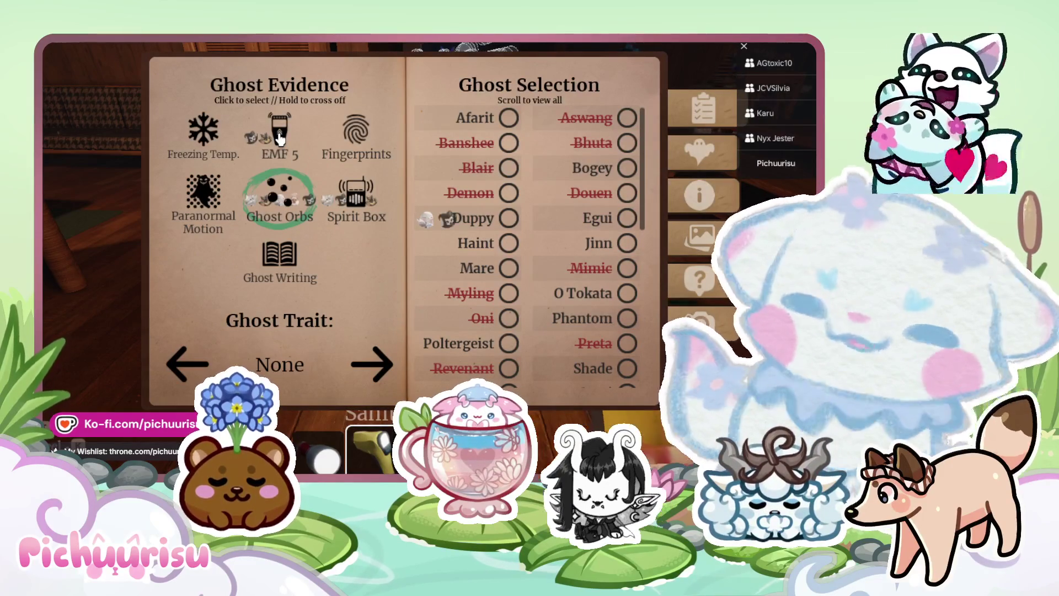
click(292, 156)
click(351, 185)
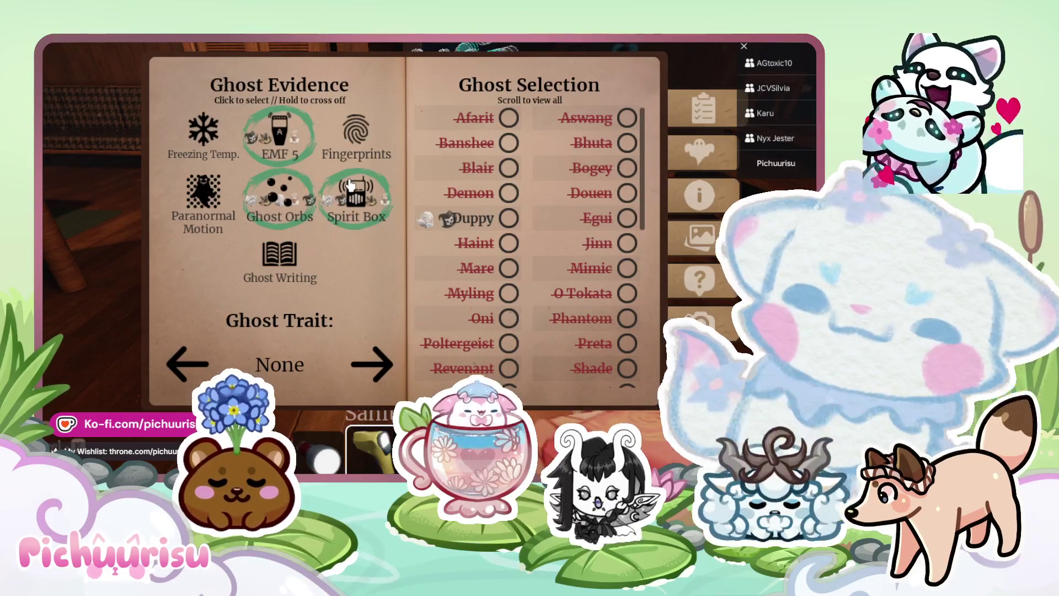
Dismiss the overlays and close the journal, showing the thermometer at 13.51°
key(shift+grave)
key(shift+grave)
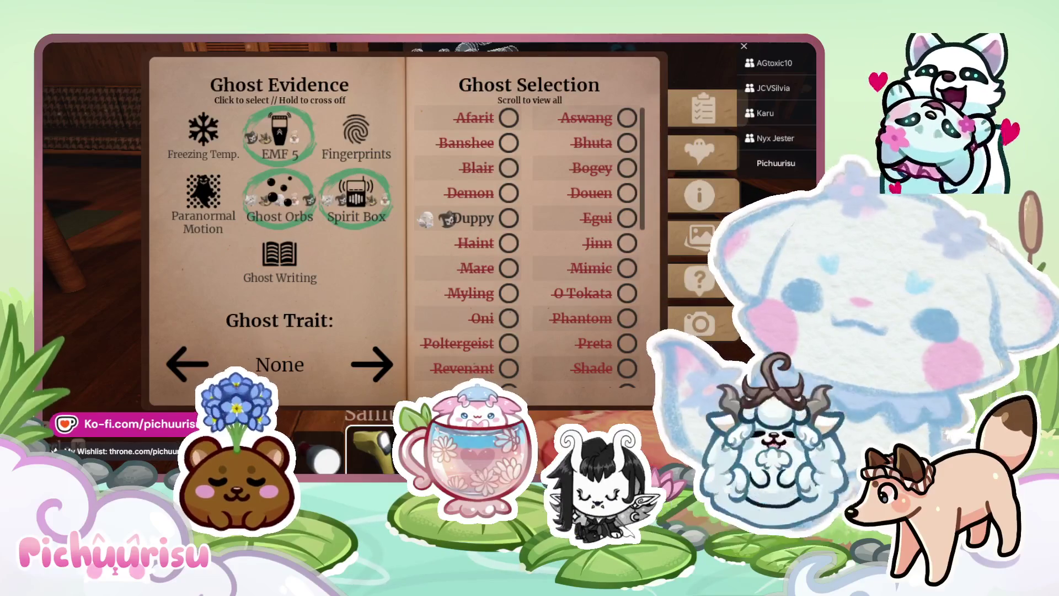
key(Escape)
key(Escape)
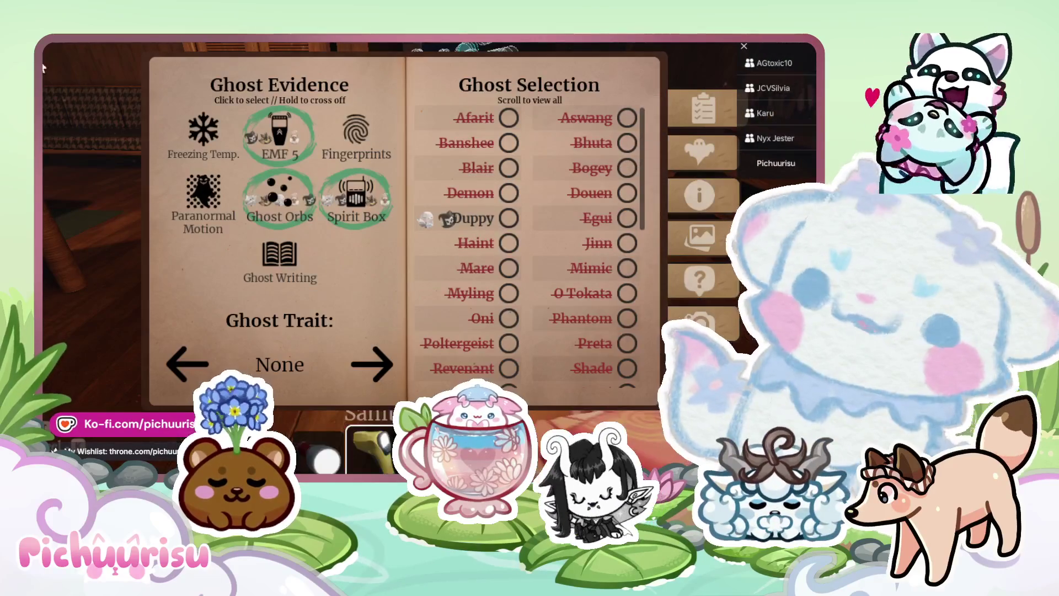
key(j)
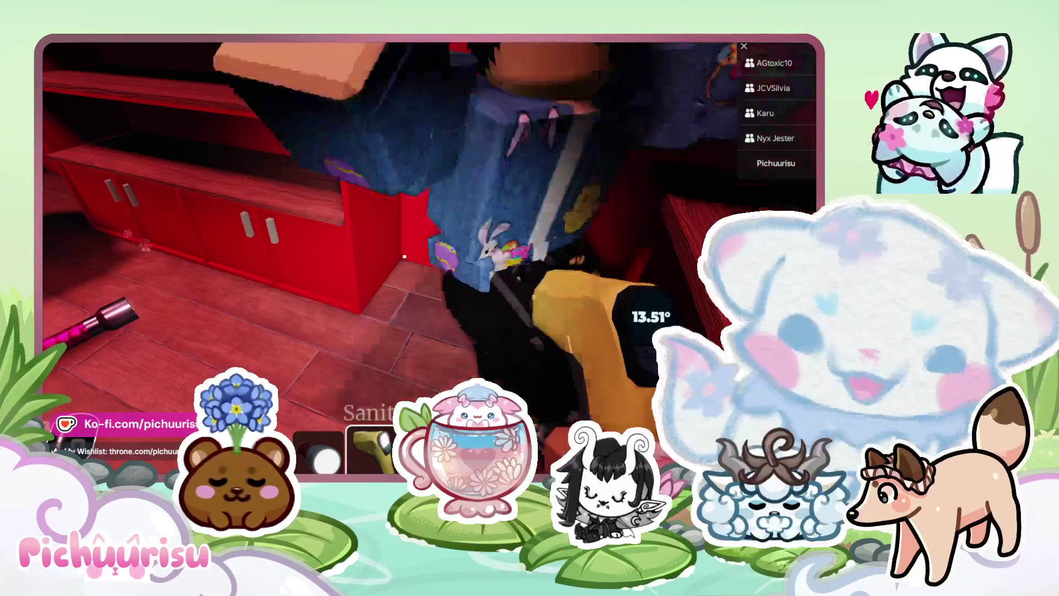
Reopen the journal, check the players list in the game menu, then close the journal
key(j)
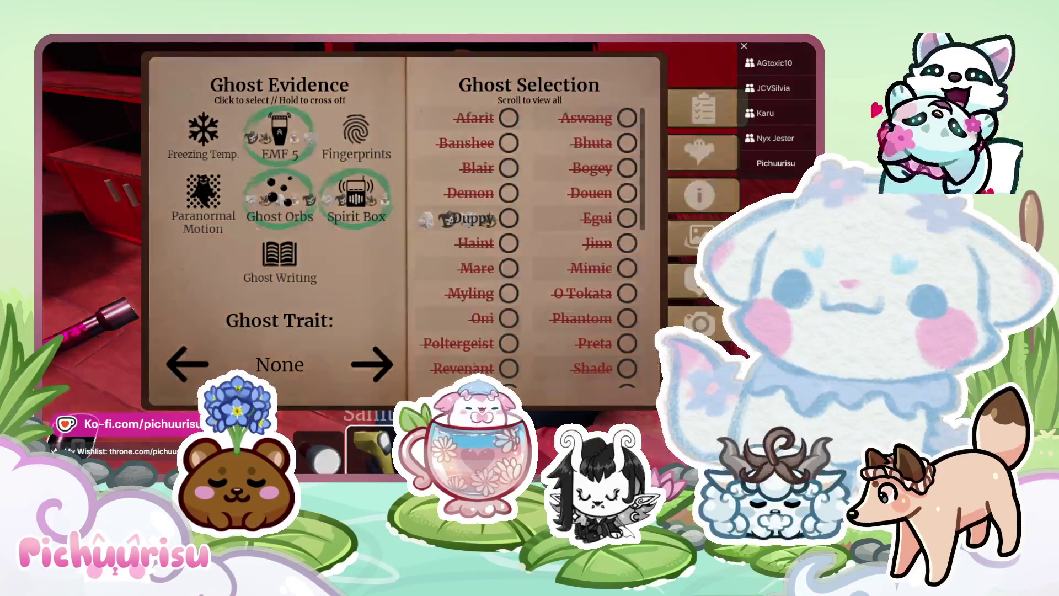
key(Escape)
key(Escape)
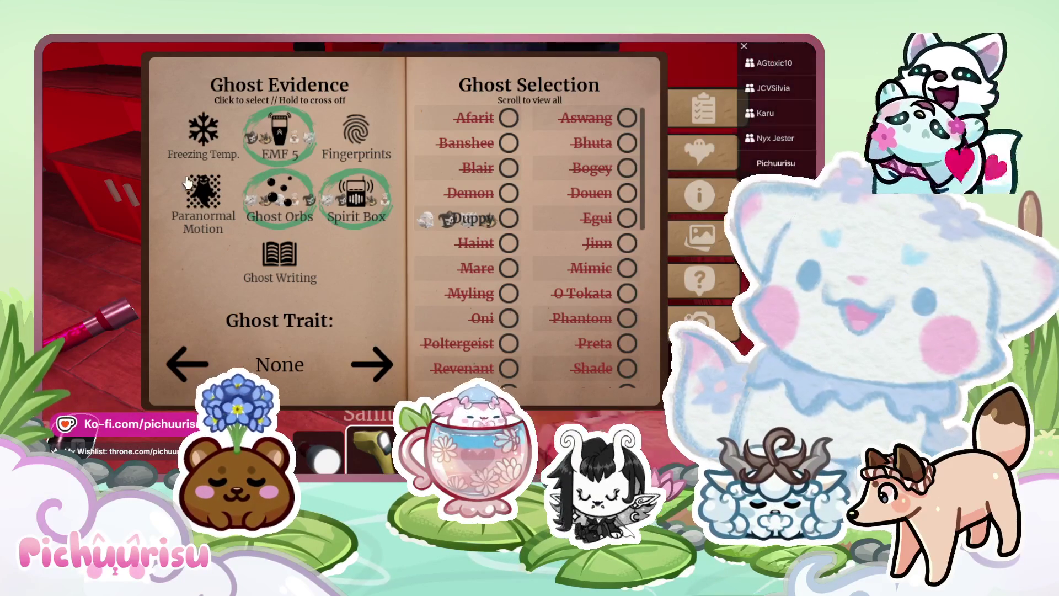
key(Escape)
key(Escape)
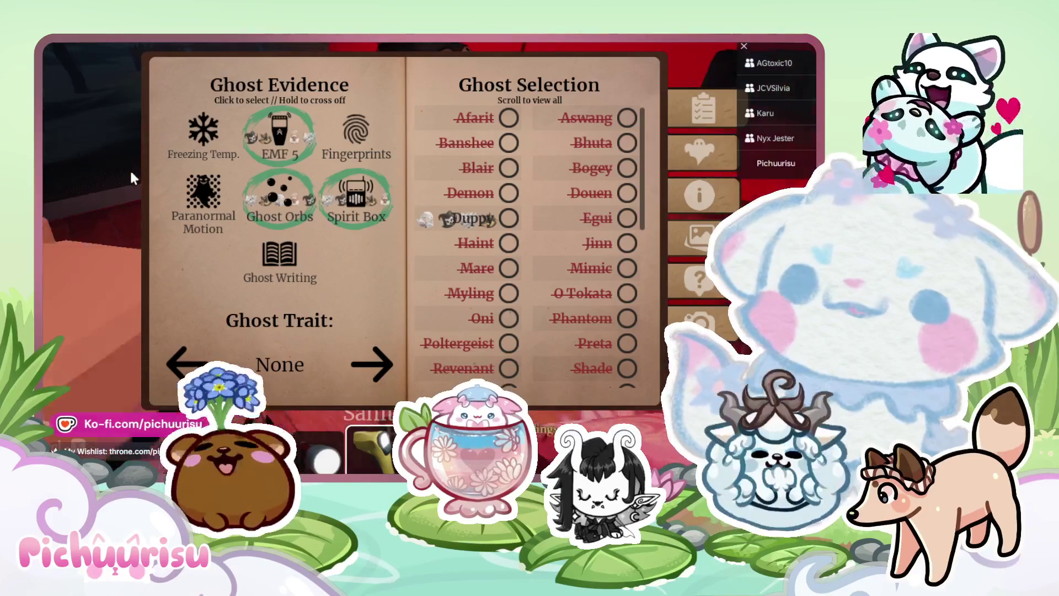
key(j)
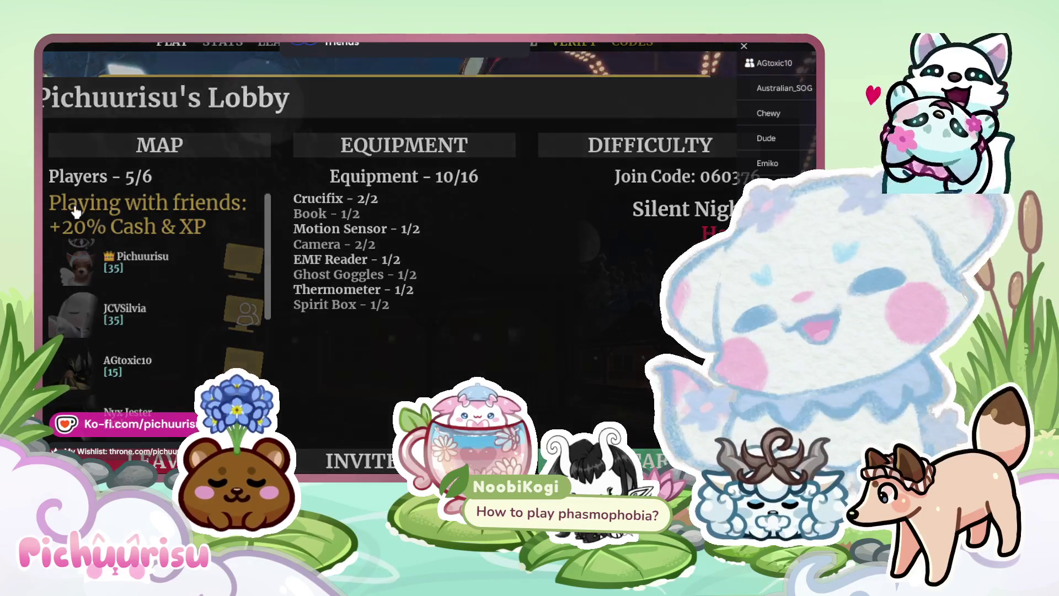
Enter the wooden cabin in the new round and equip the camera from hotbar slot 2
scroll(194, 293, down, 3)
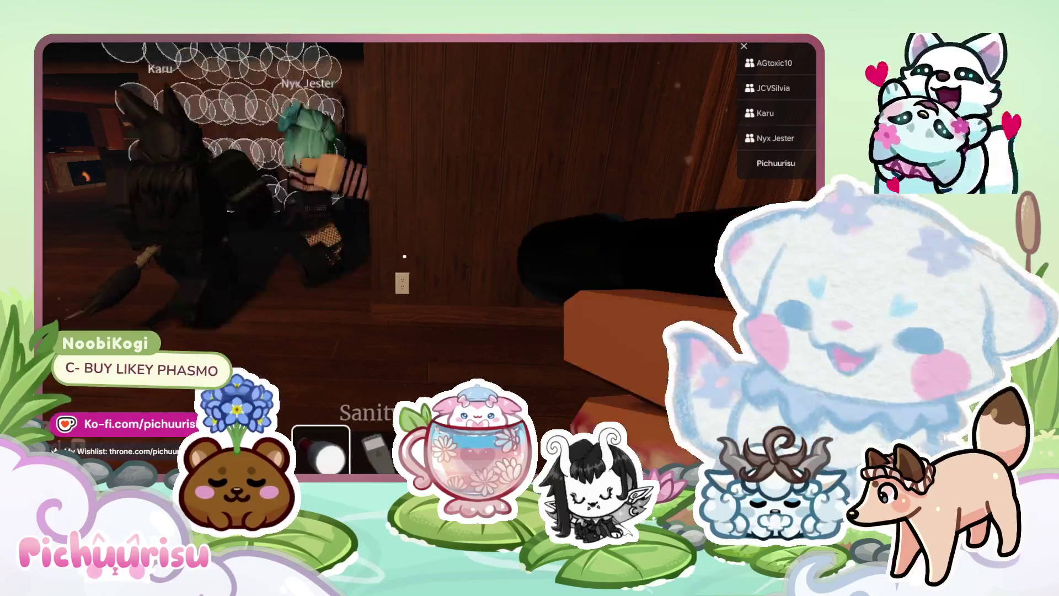
key(2)
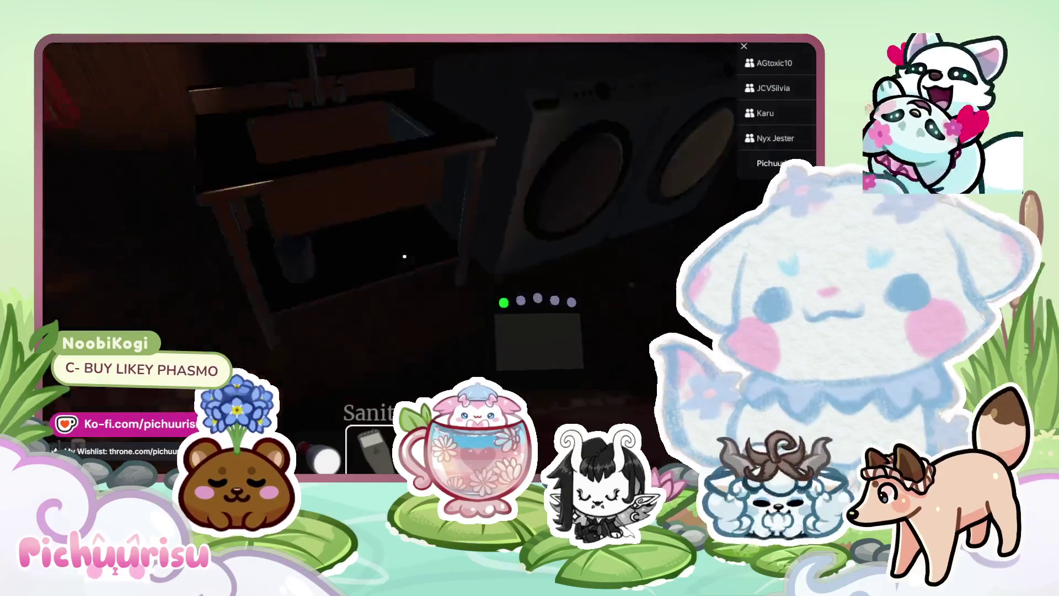
Take two photos of the dark cabin rooms for the journal
click(404, 256)
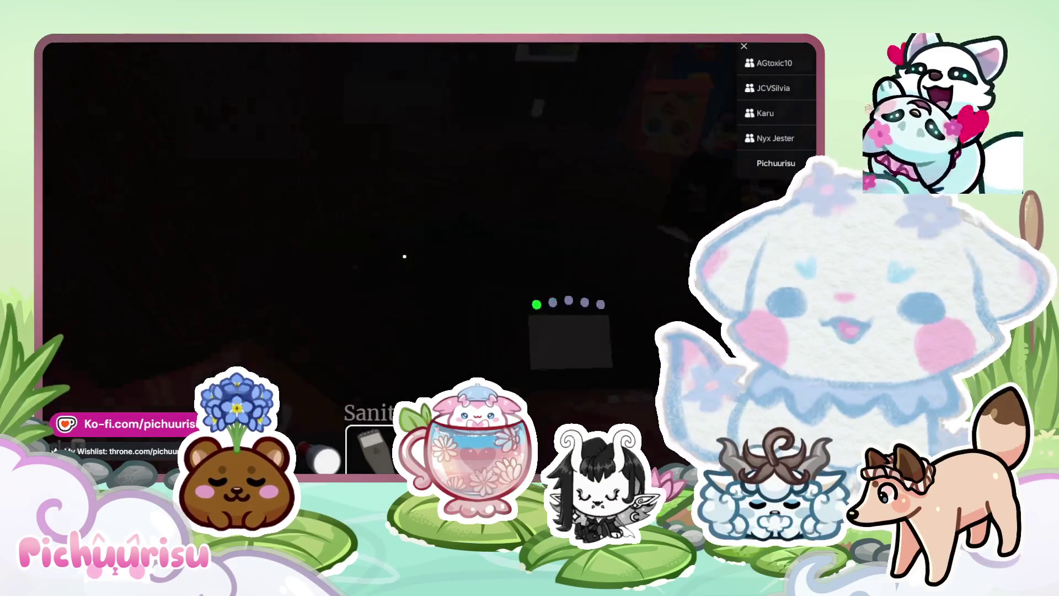
click(404, 255)
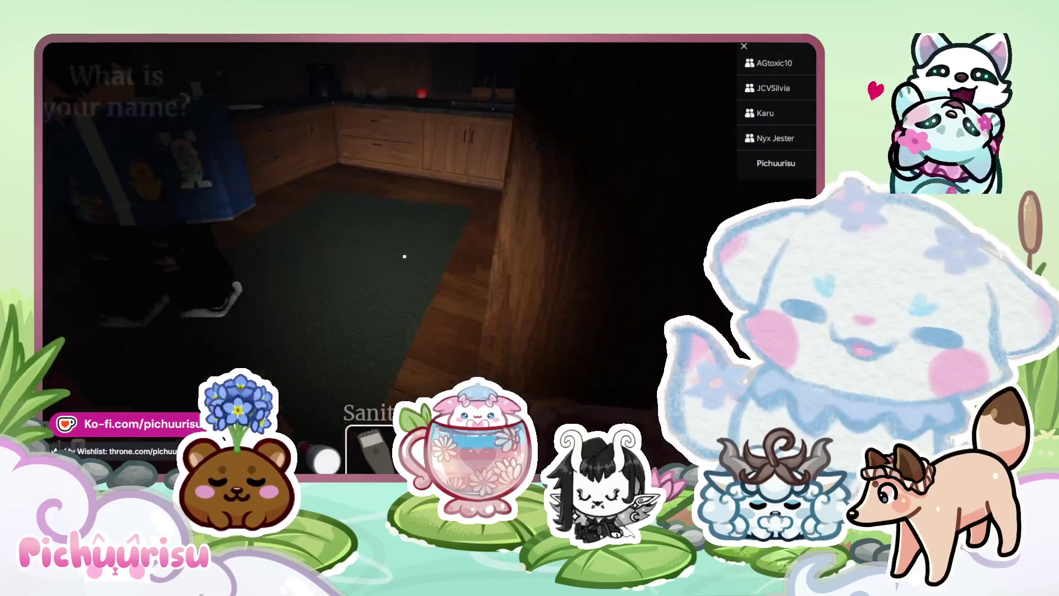
Photograph the cabin kitchen area
click(404, 256)
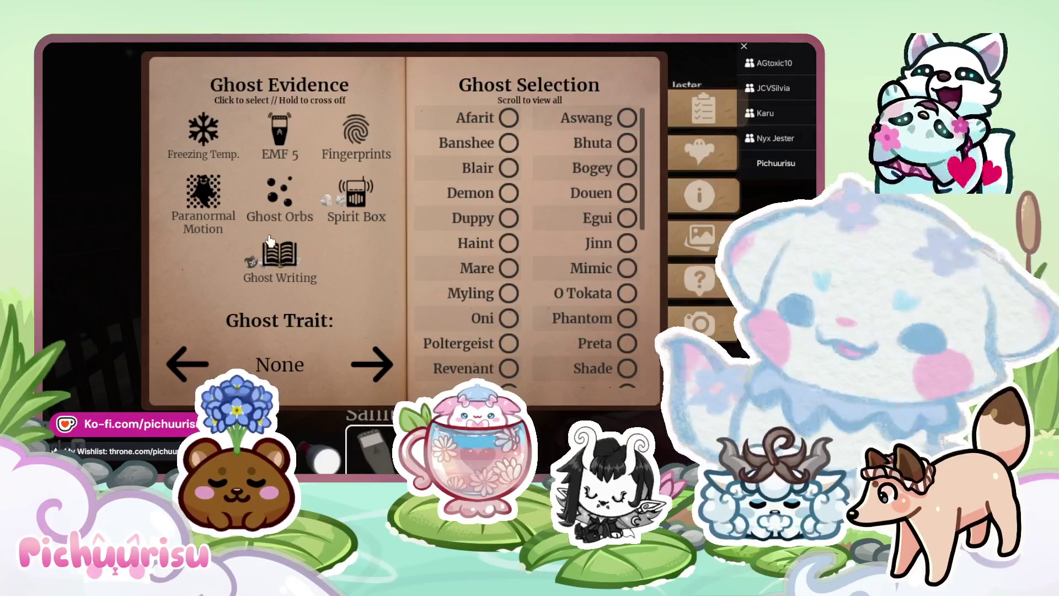
Mark Spirit Box, Ghost Writing and EMF 5 in the journal, choose Mimic, and close it
click(353, 201)
click(279, 257)
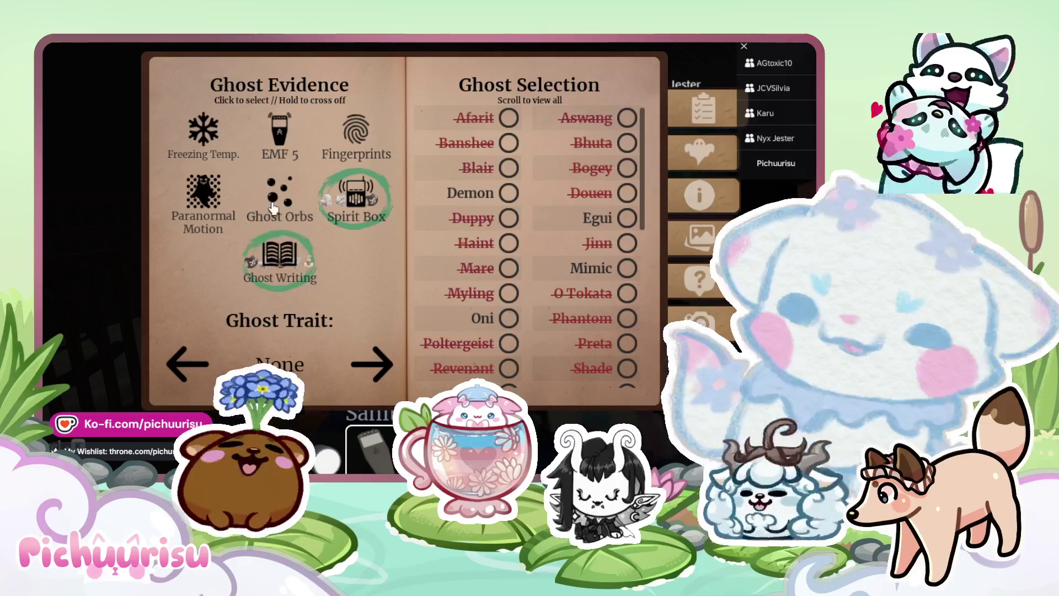
click(279, 135)
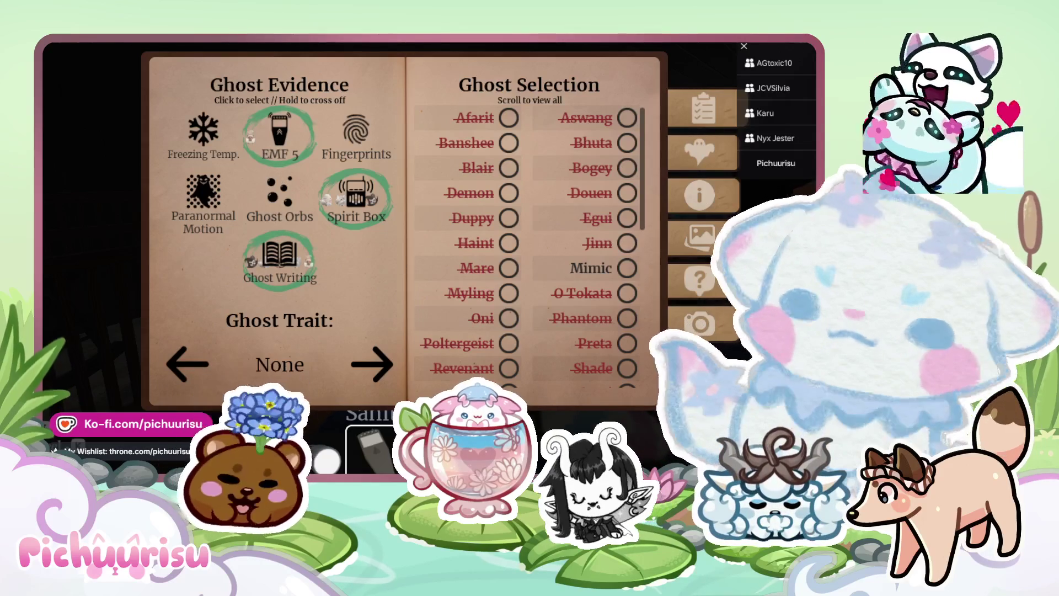
key(Escape)
key(Escape)
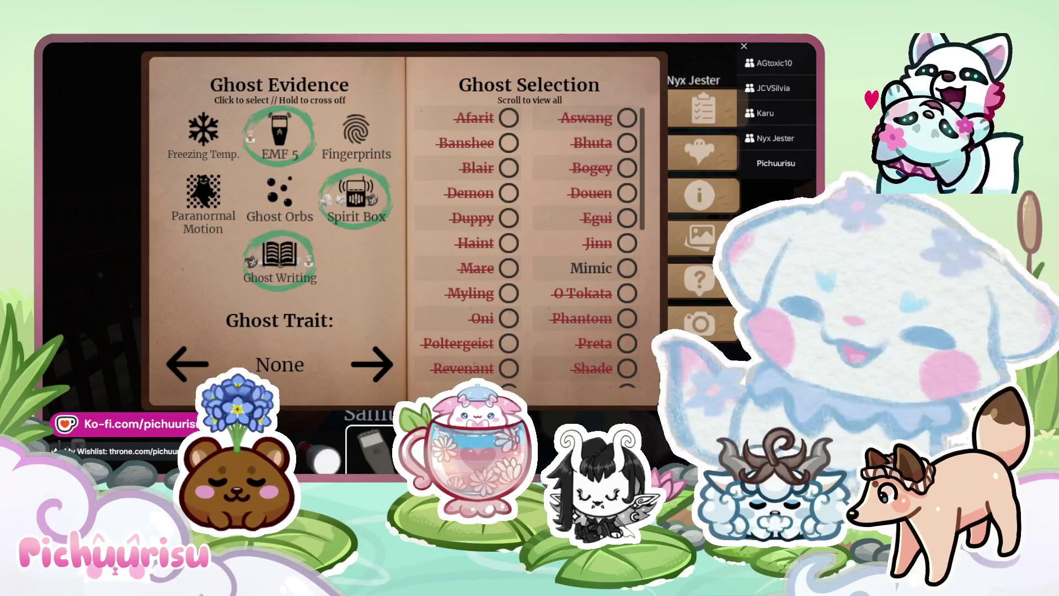
click(626, 281)
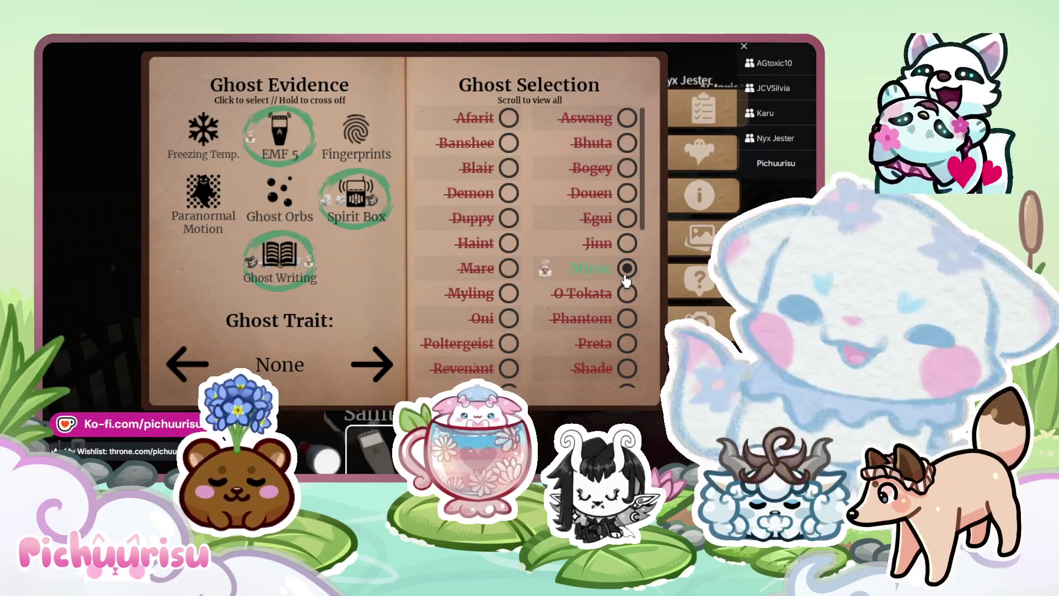
key(j)
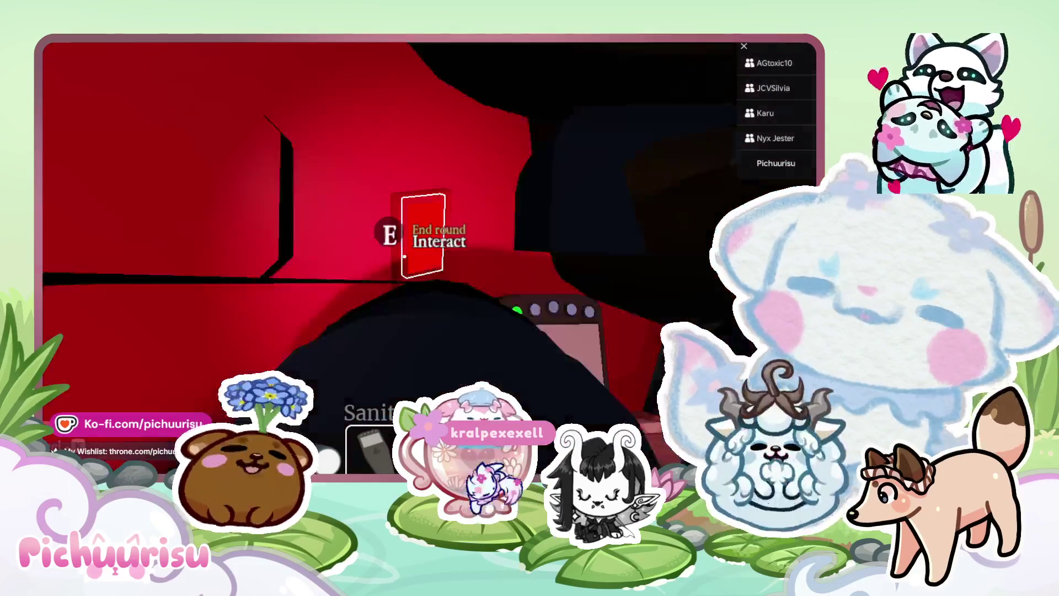
End the round at the exit door and dismiss the Starter Pack 2026 offer
key(e)
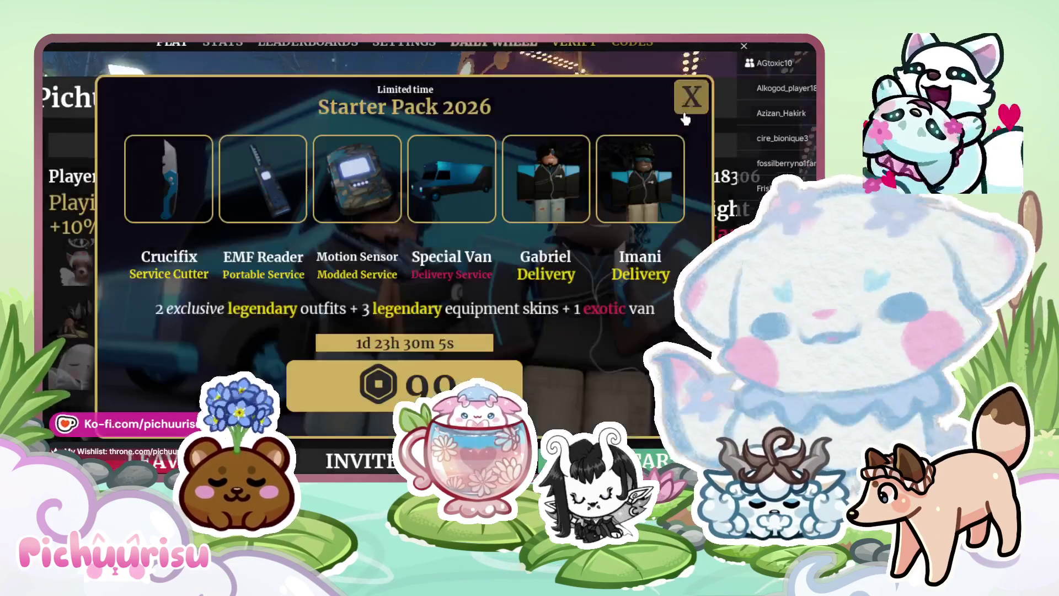
click(691, 98)
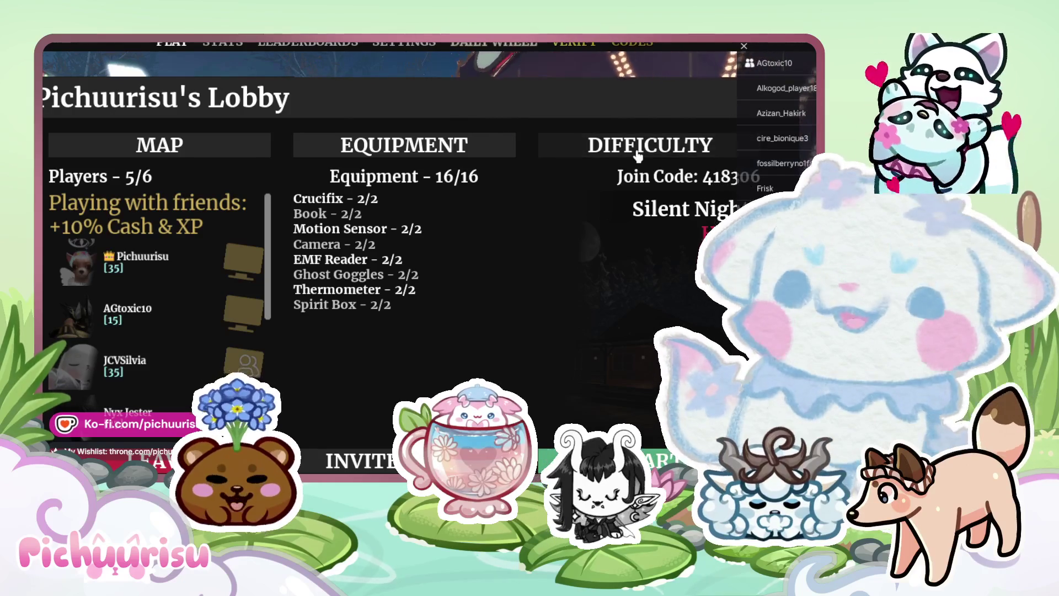
Switch the lobby map from Silent Night to Lodge (2X XP)
click(243, 153)
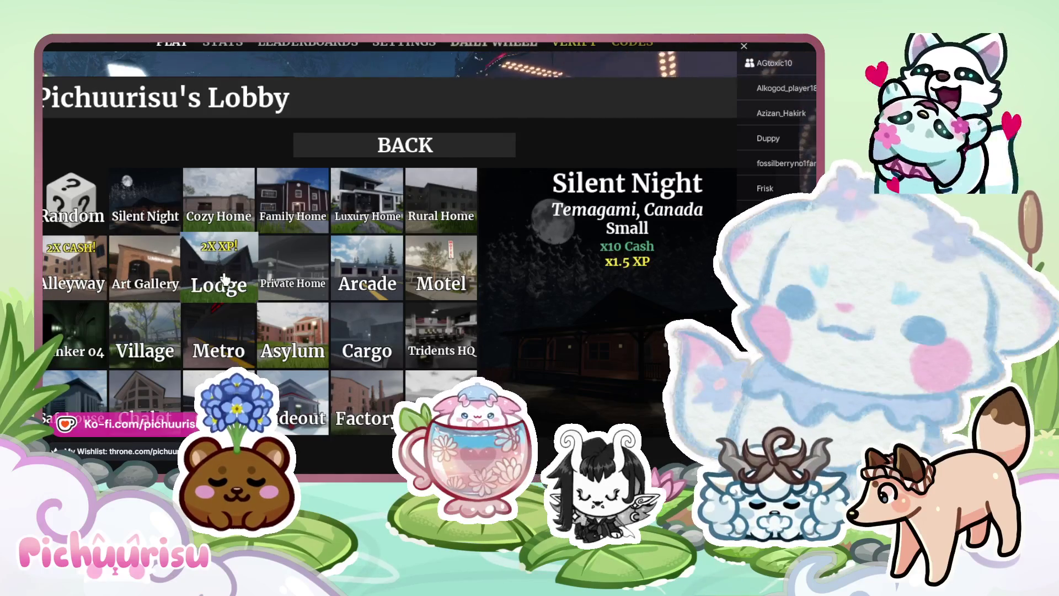
click(226, 276)
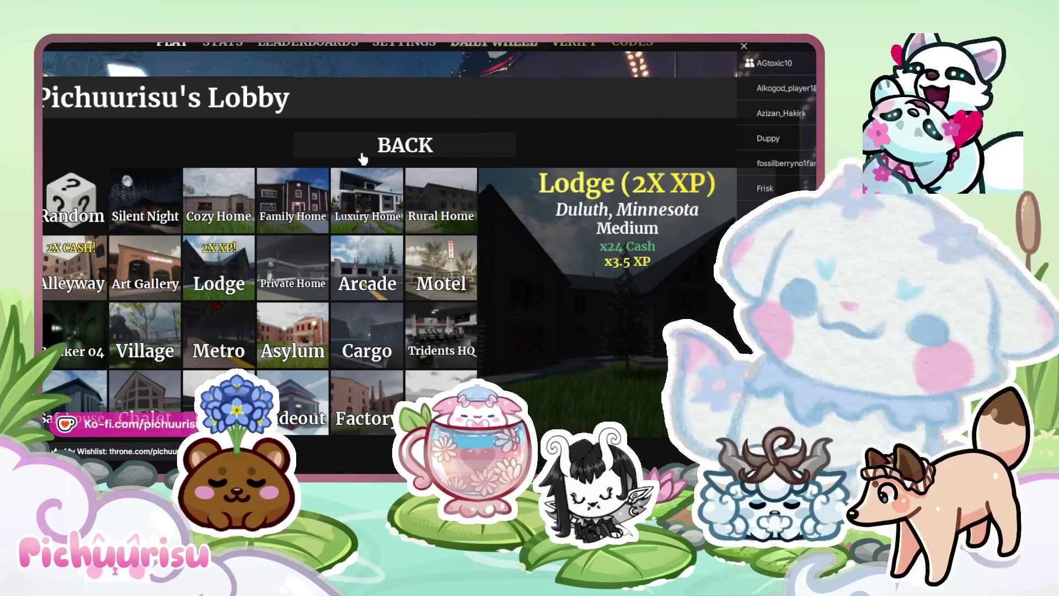
click(362, 155)
scroll(169, 293, down, 5)
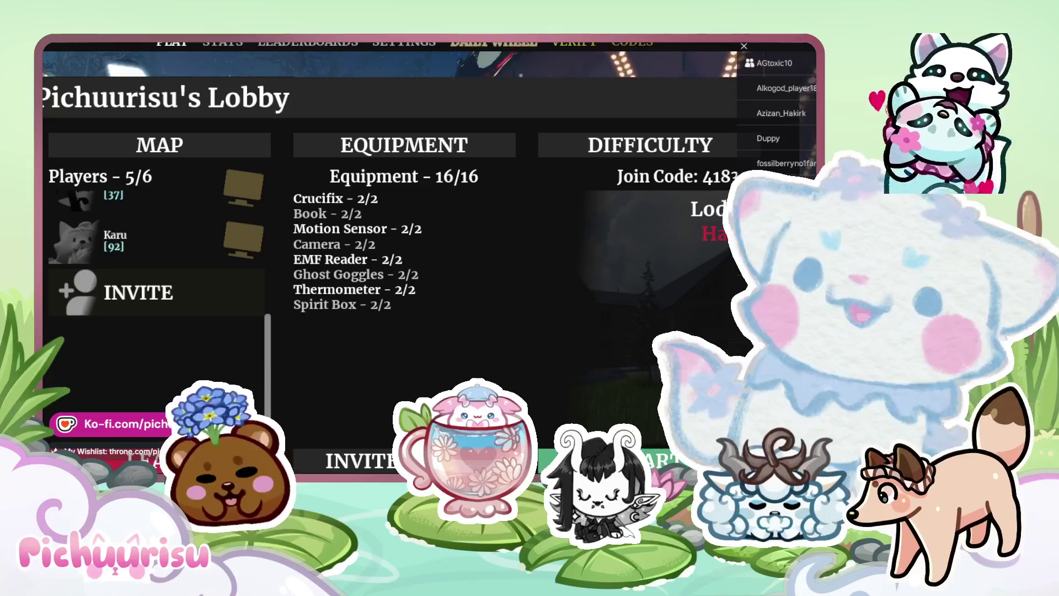
scroll(168, 353, up, 5)
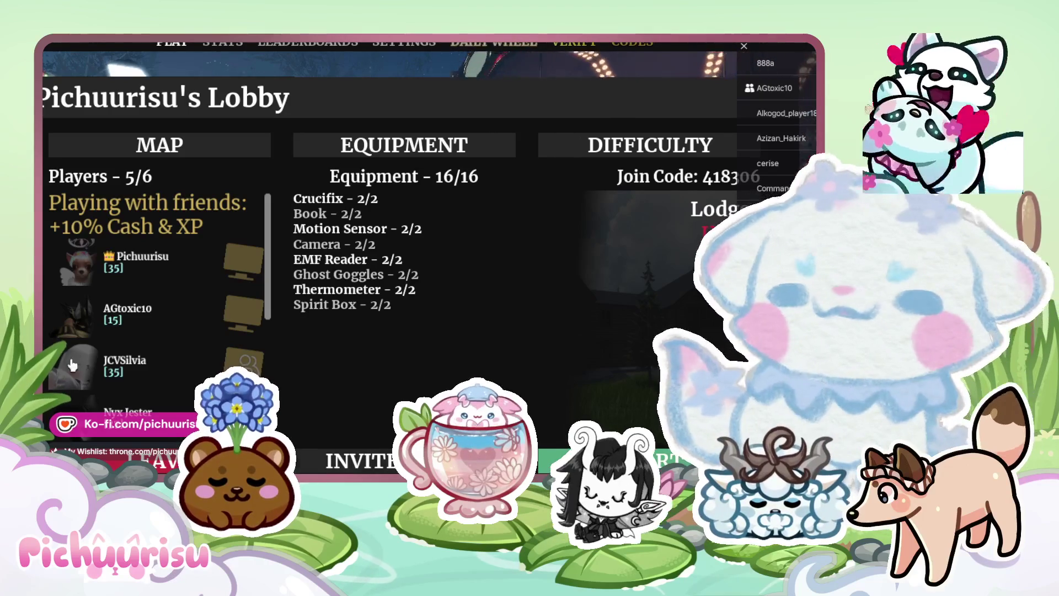
Scroll the lobby view before the new Lodge hunt begins
scroll(72, 364, down, 5)
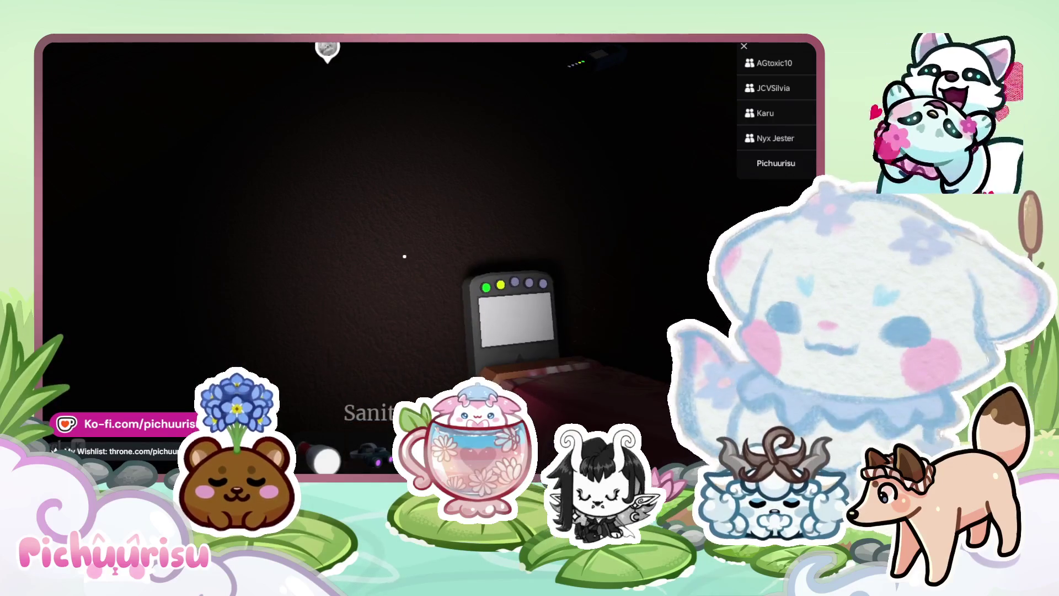
Equip the flashlight and bring up the Ghost Evidence journal page
key(1)
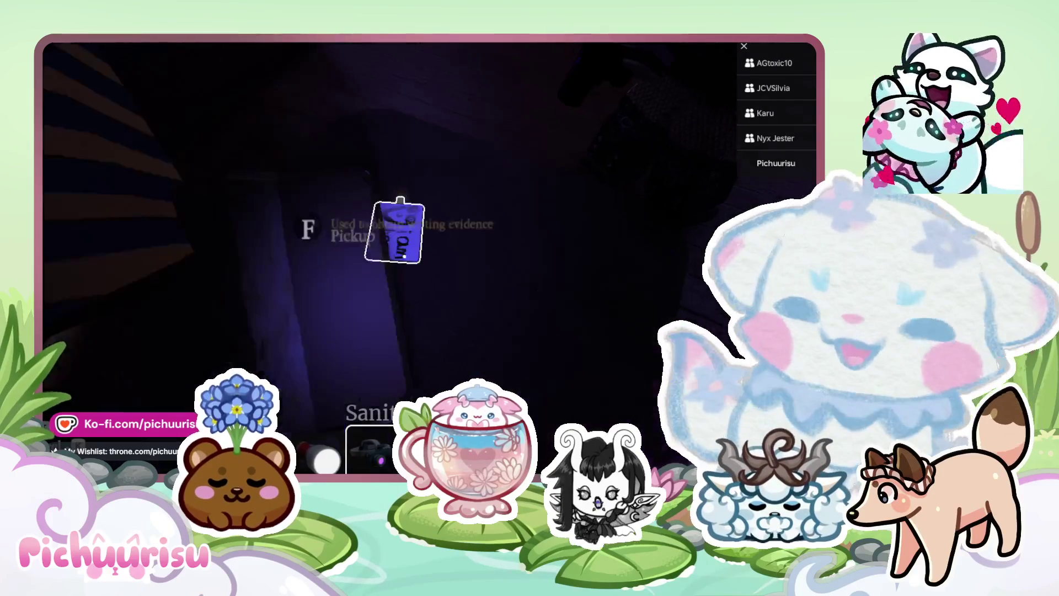
key(j)
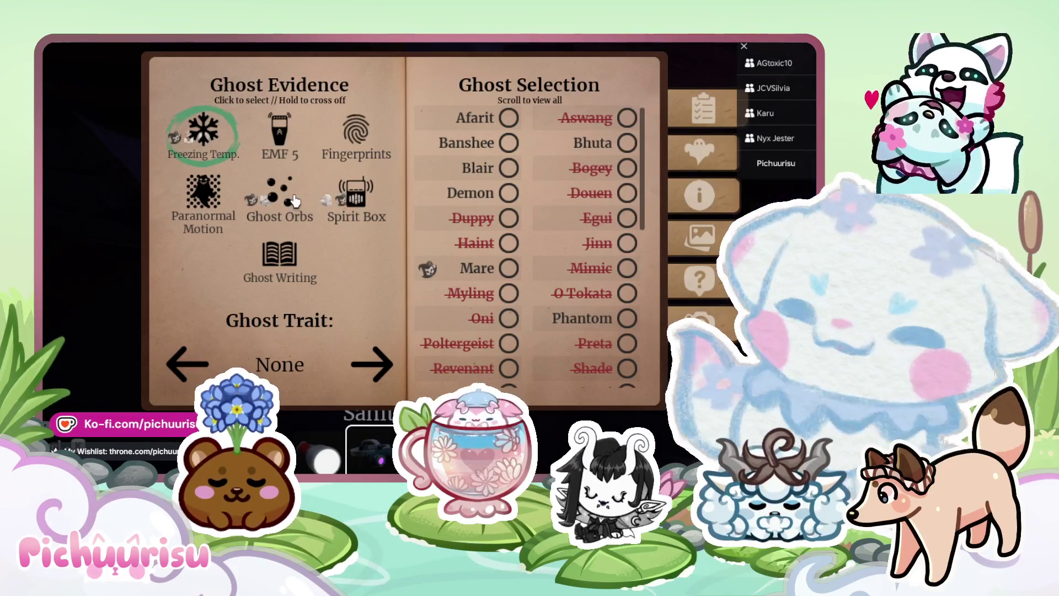
Back out of the journal and menus to return to the hunt
key(Escape)
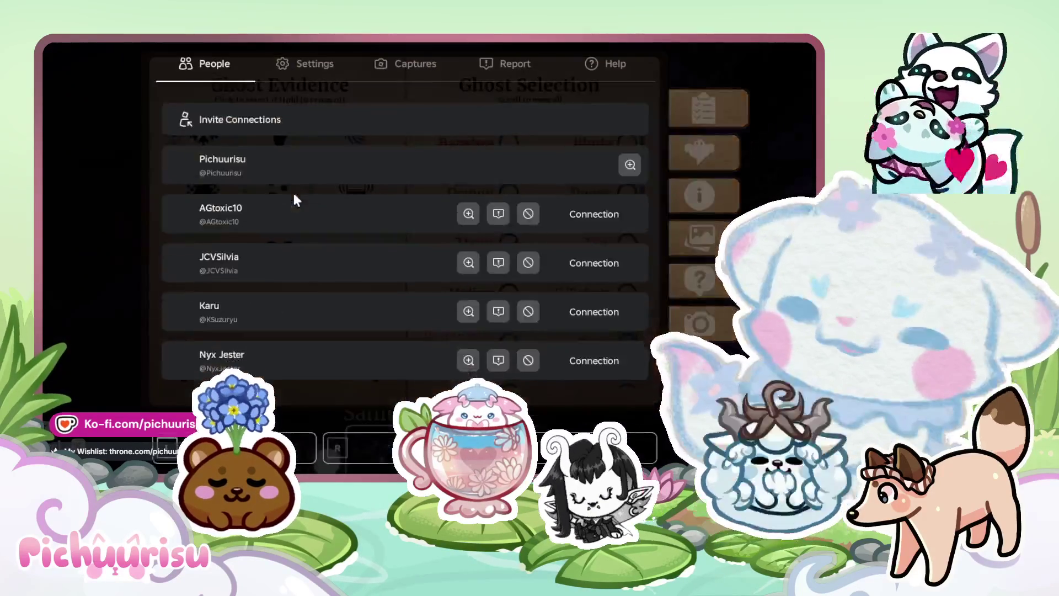
key(Escape)
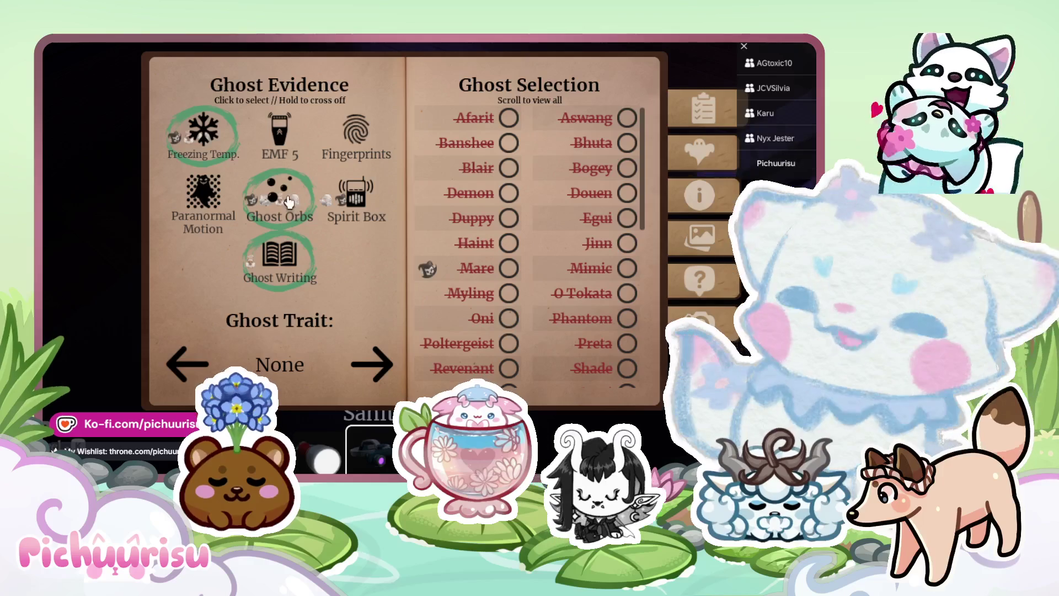
key(Escape)
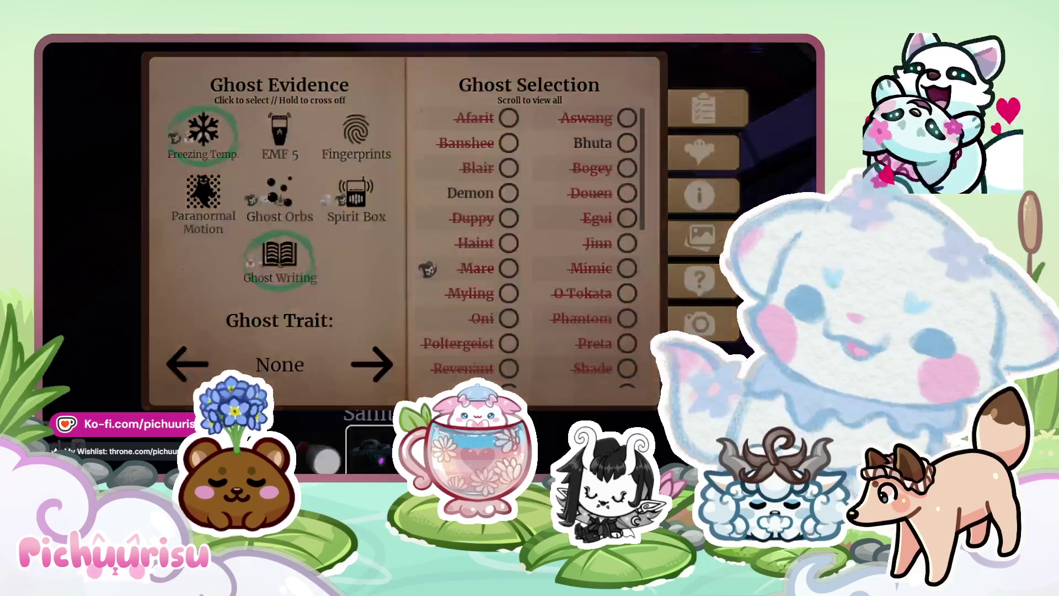
key(Escape)
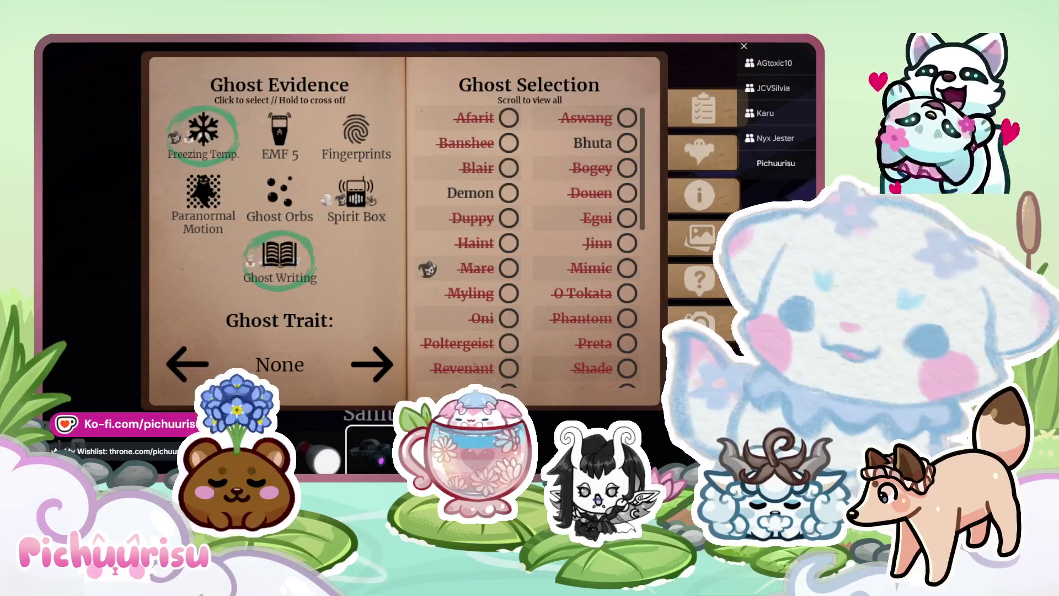
key(j)
Take three photos, including the note on the floor, then reopen the journal
click(404, 256)
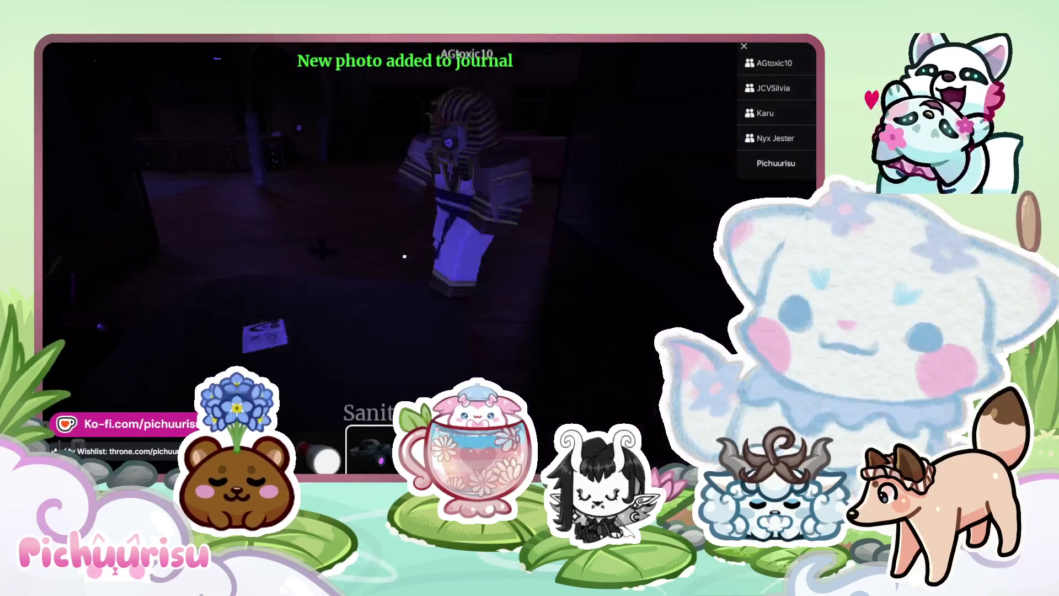
click(405, 257)
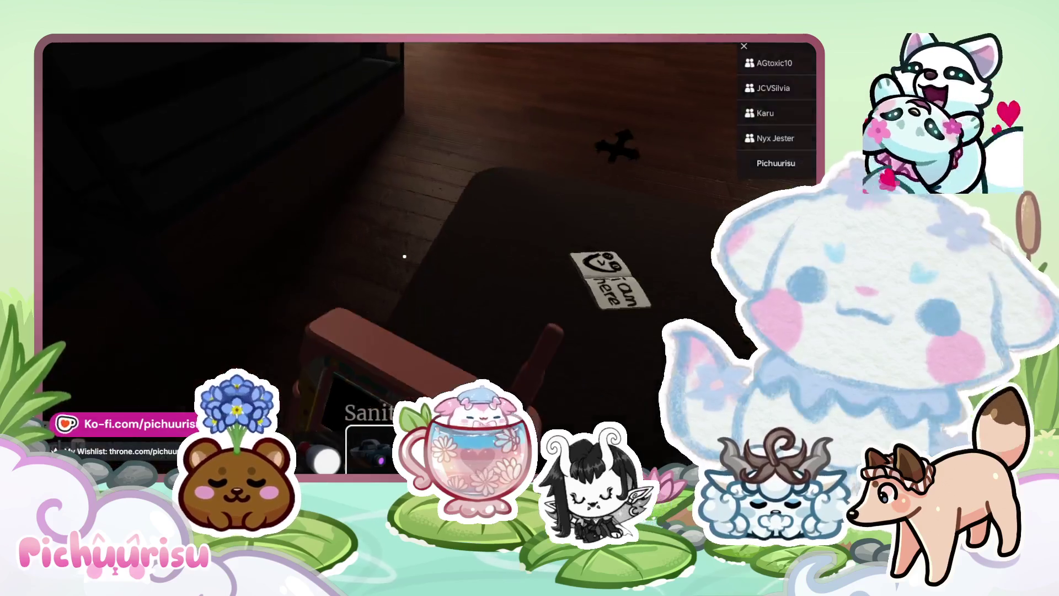
click(404, 256)
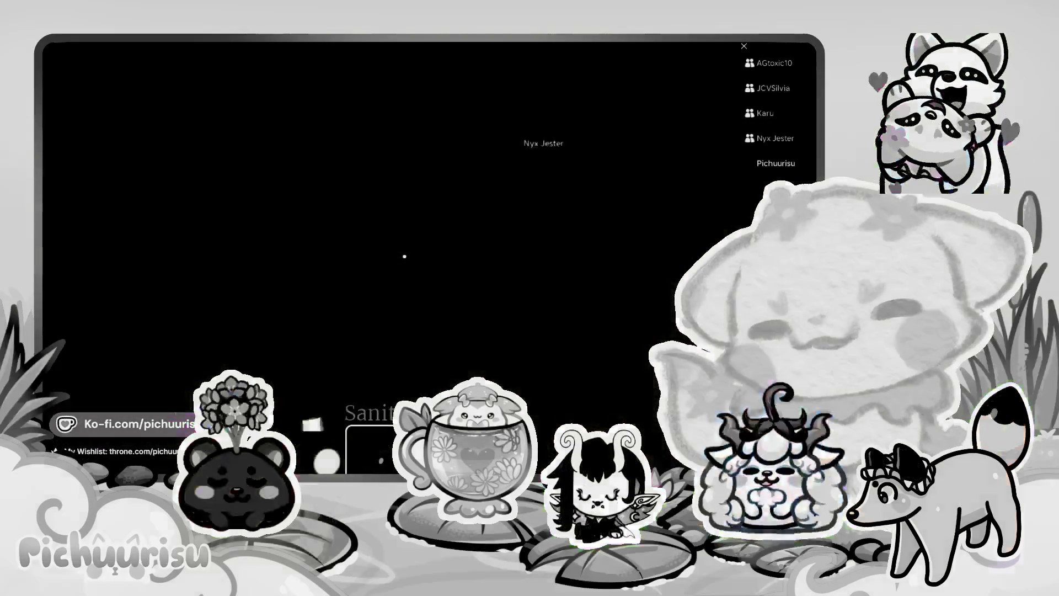
key(j)
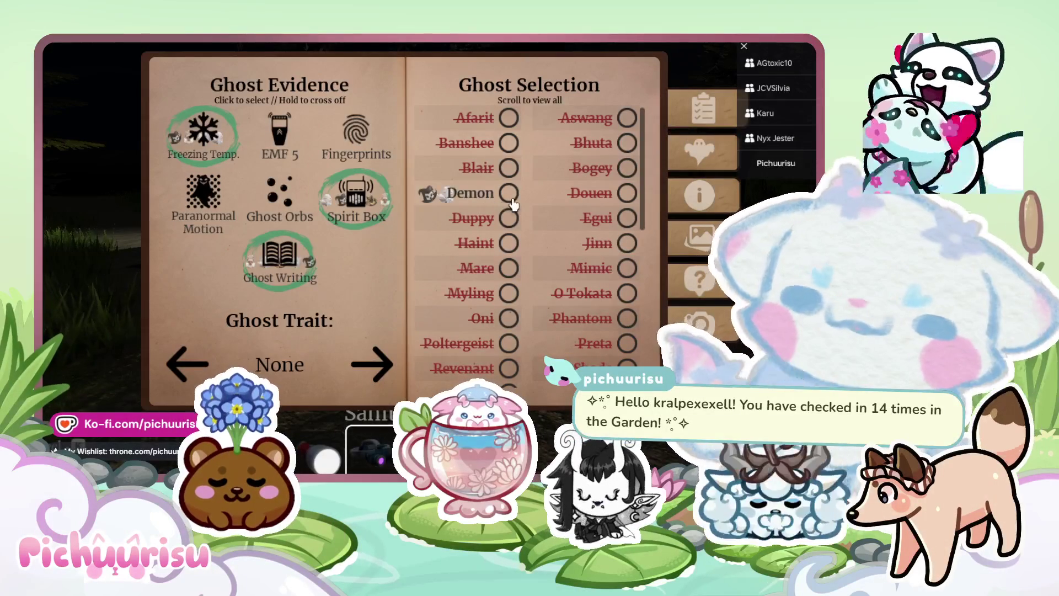
Close the journal with Demon selected and resume the round to its results
key(Escape)
key(Escape)
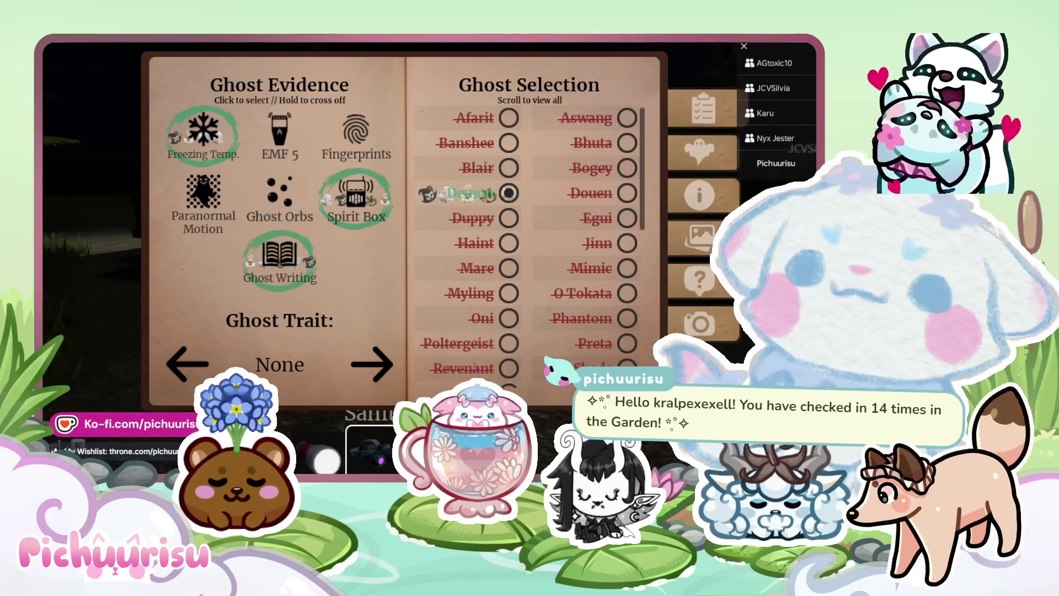
key(j)
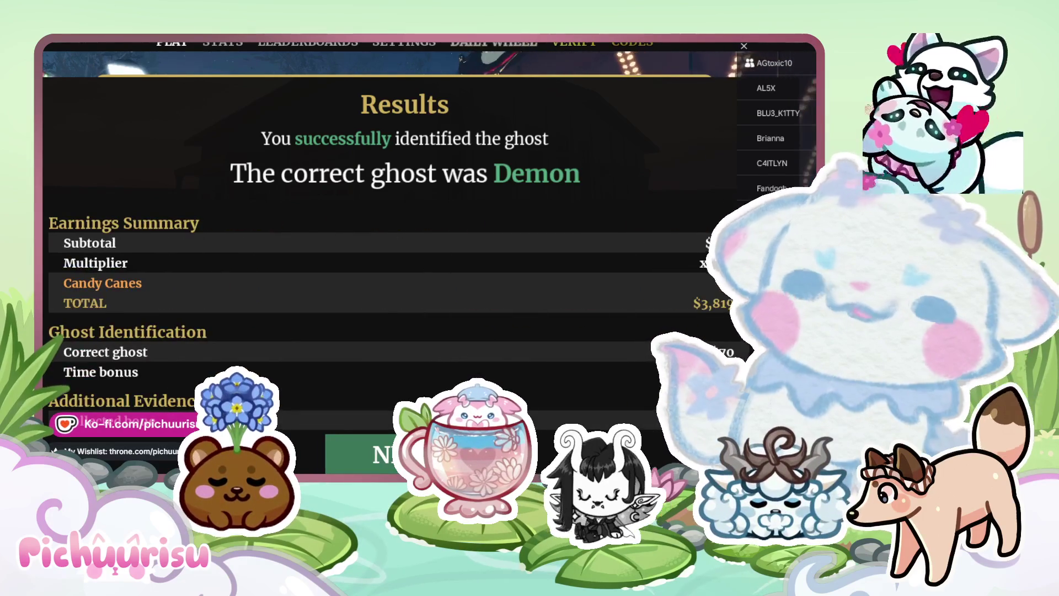
Set the lobby map to Alleyway (2X CASH) and show the invite list
scroll(243, 309, down, 3)
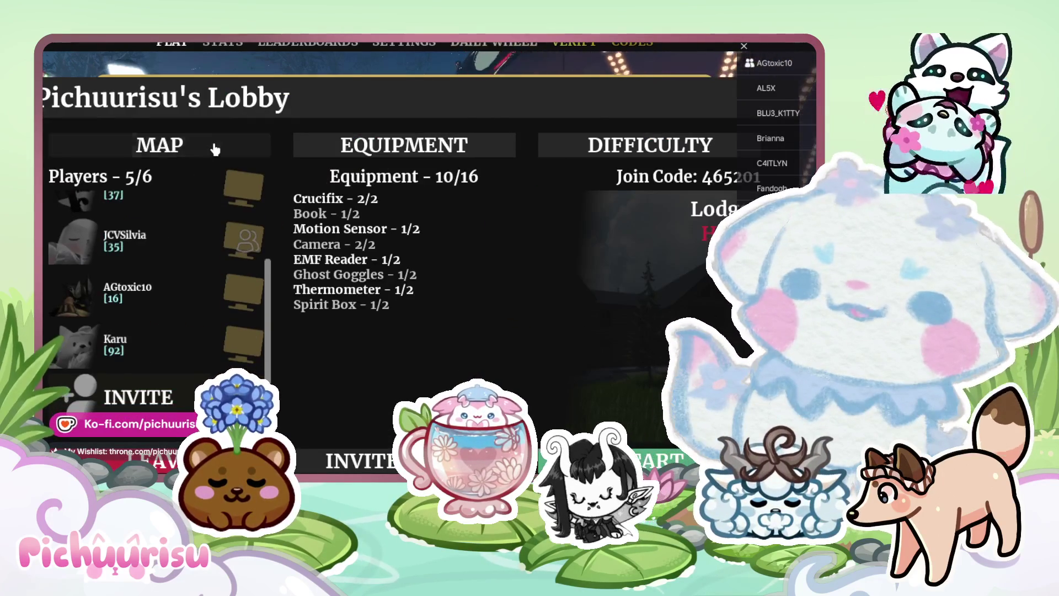
click(213, 147)
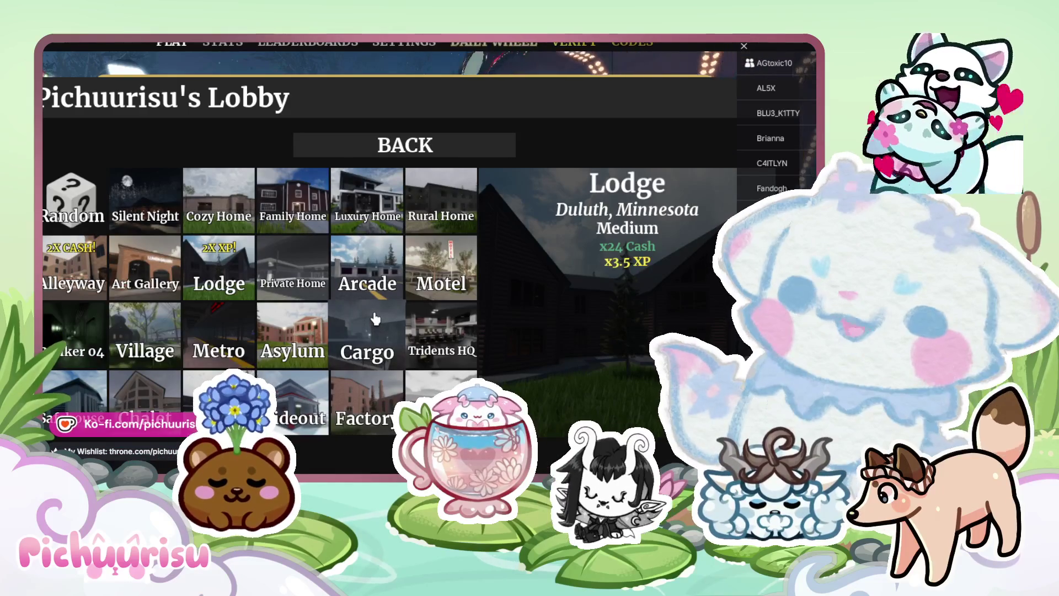
click(78, 259)
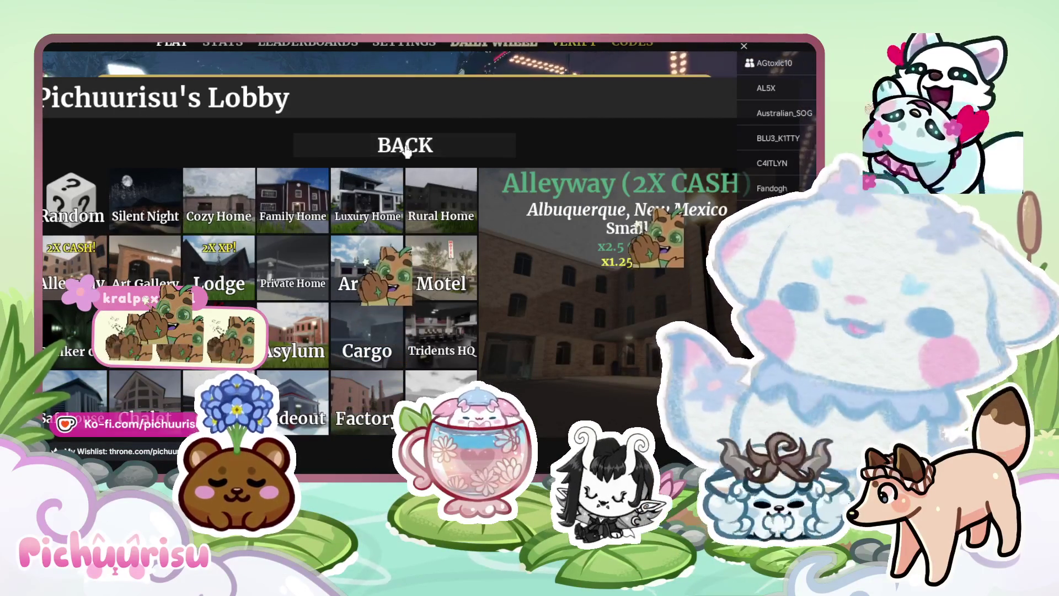
click(376, 154)
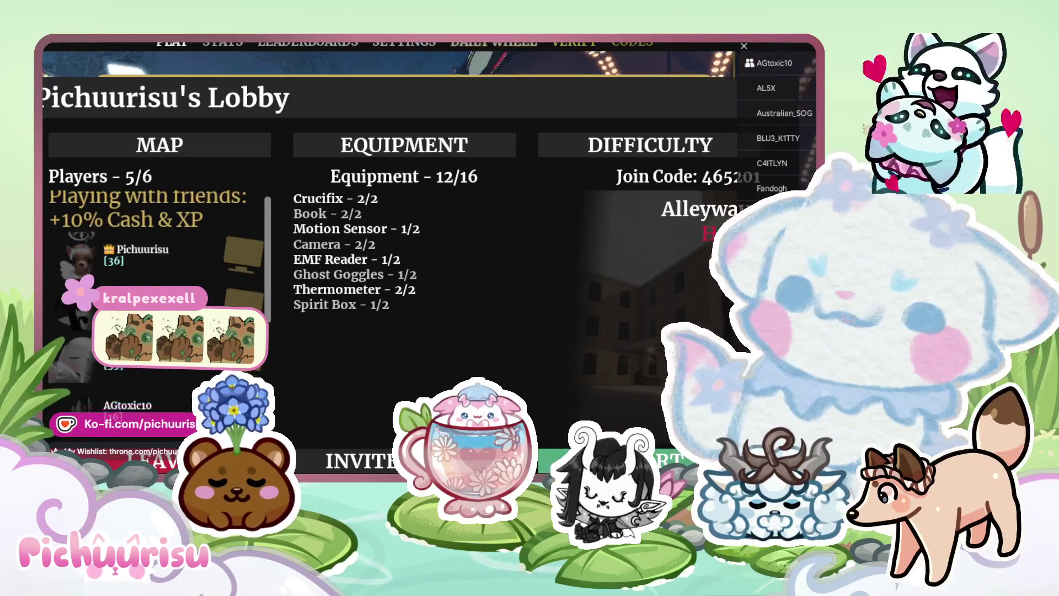
scroll(154, 309, down, 2)
click(119, 399)
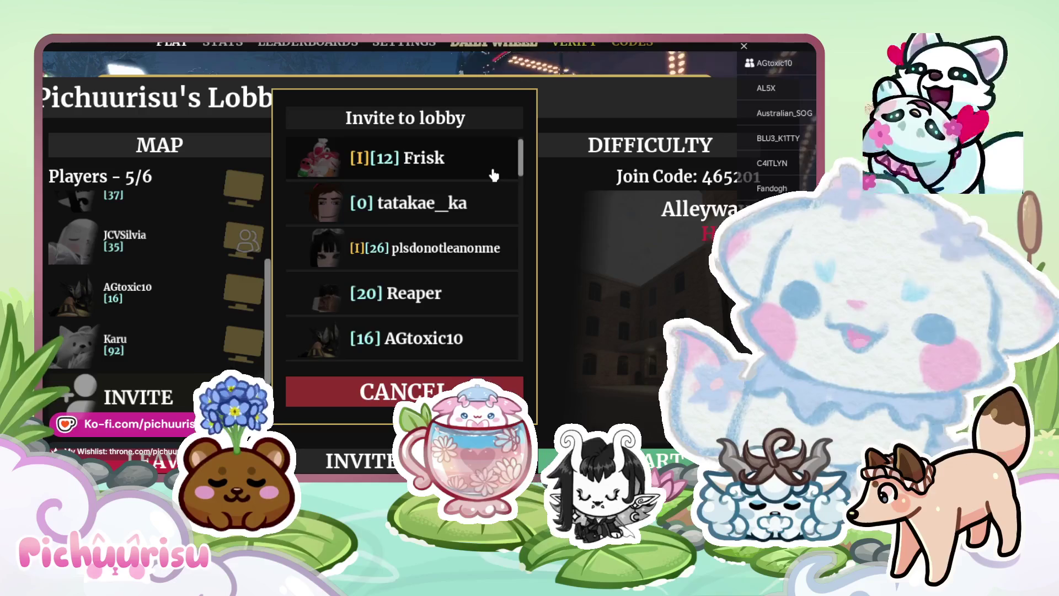
scroll(494, 175, down, 7)
scroll(494, 175, down, 4)
scroll(494, 176, down, 4)
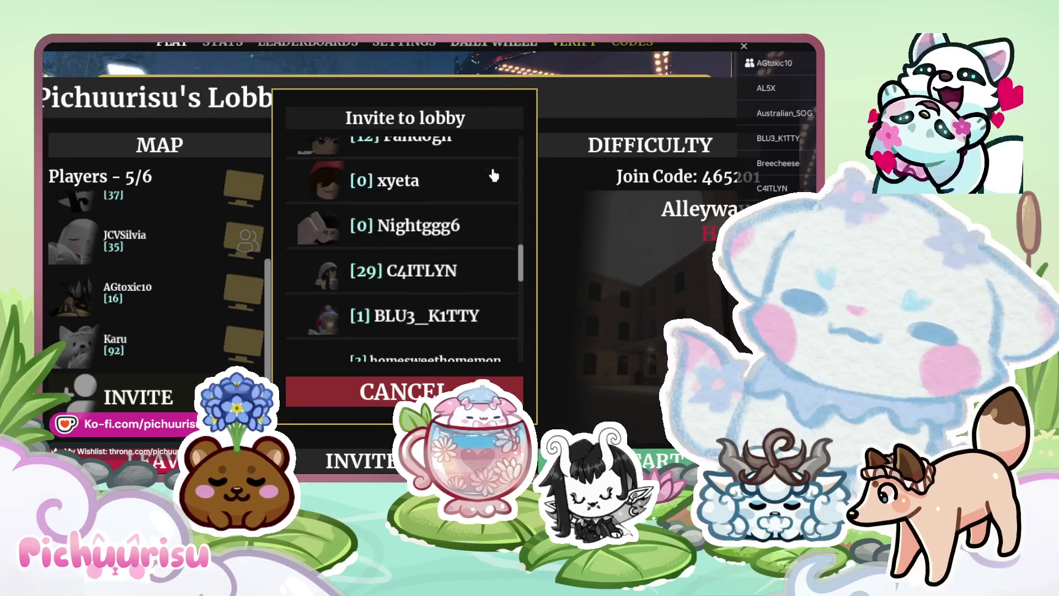
scroll(494, 175, down, 7)
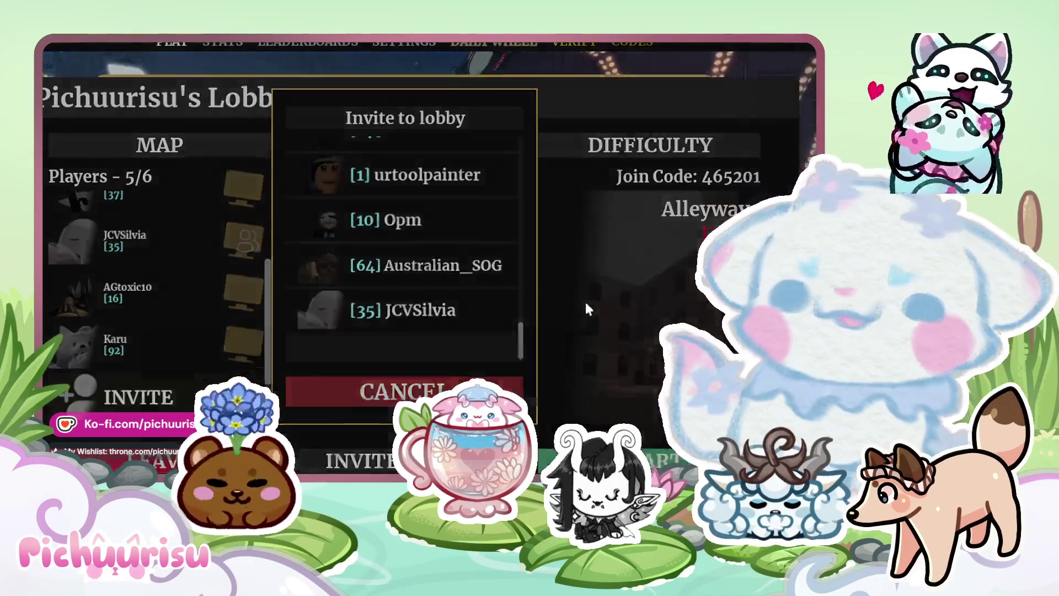
key(Escape)
key(Escape)
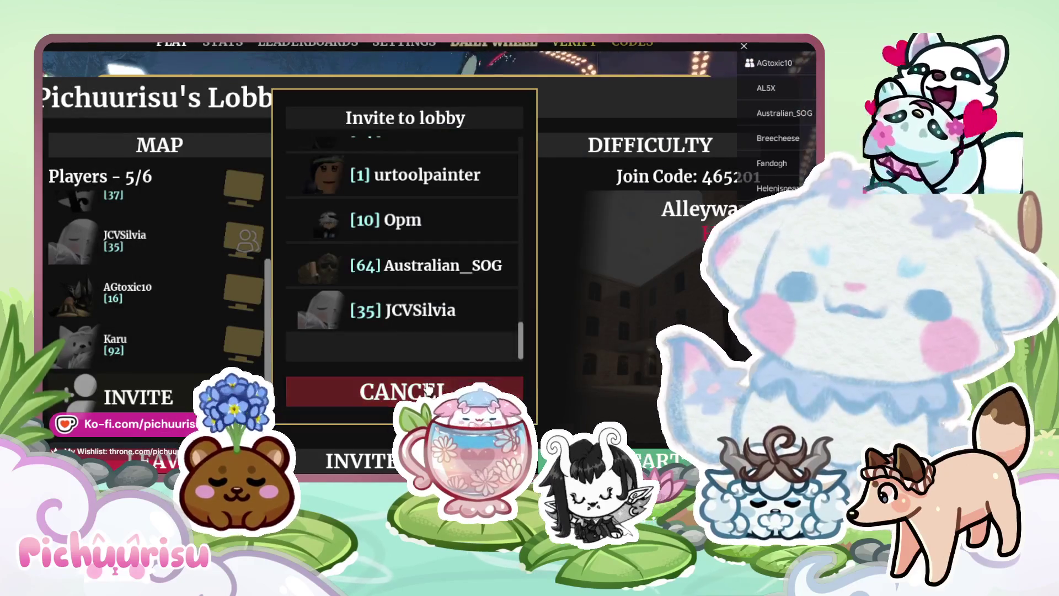
click(428, 388)
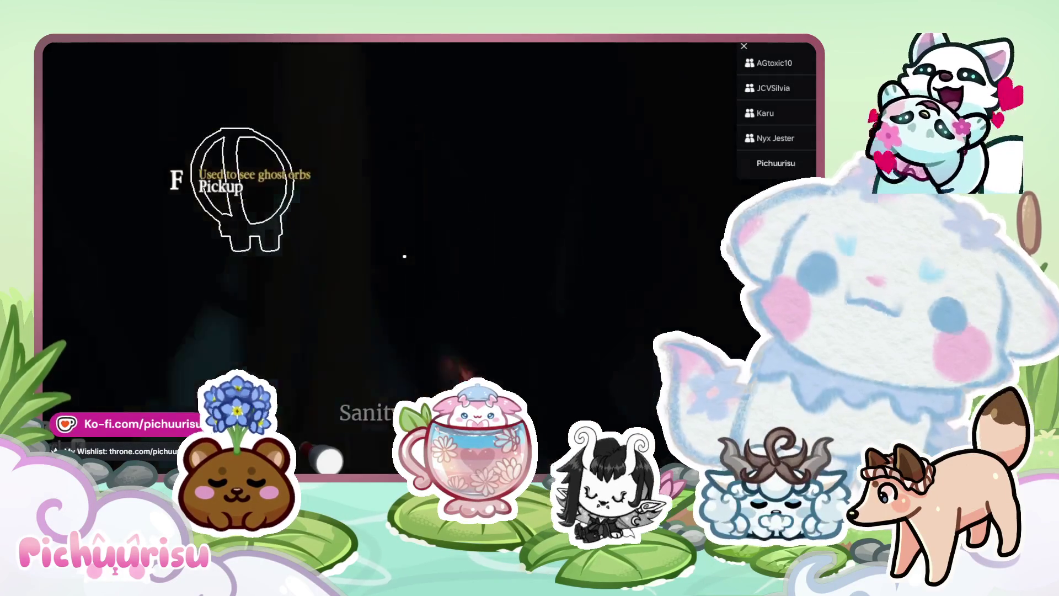
Switch to the ghost-orb camera to capture a hunt photo for the journal
mouse_move(405, 256)
key(q)
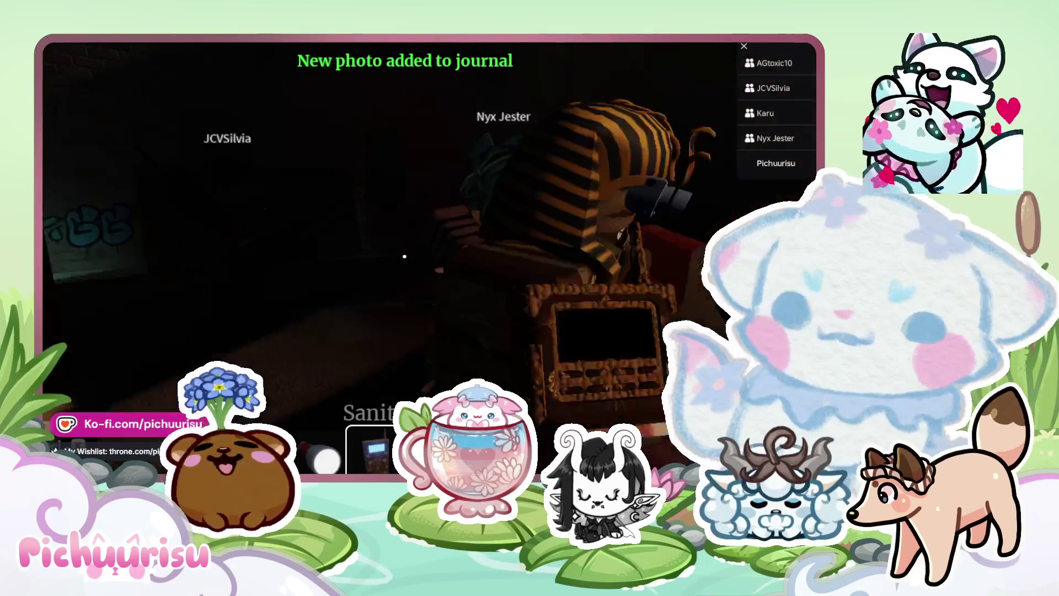
Select Oni as the ghost in the journal and close it to finish the round
key(j)
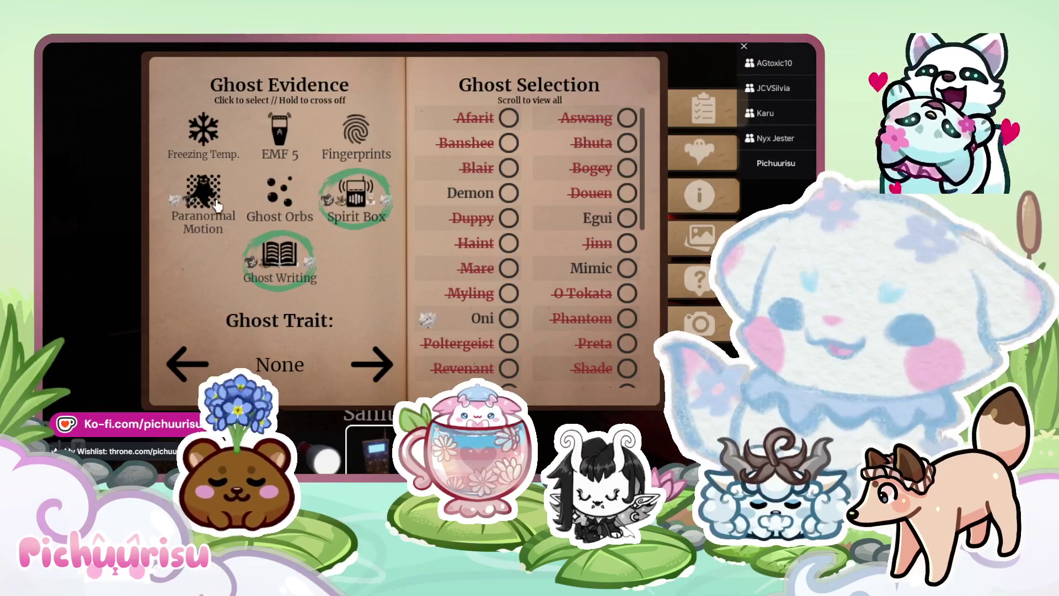
key(j)
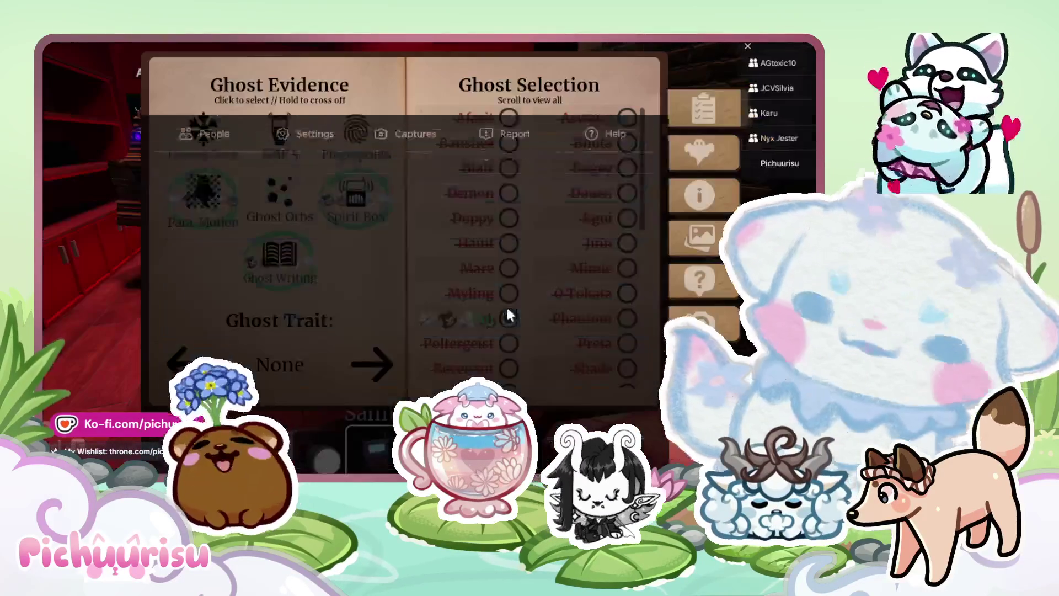
click(508, 318)
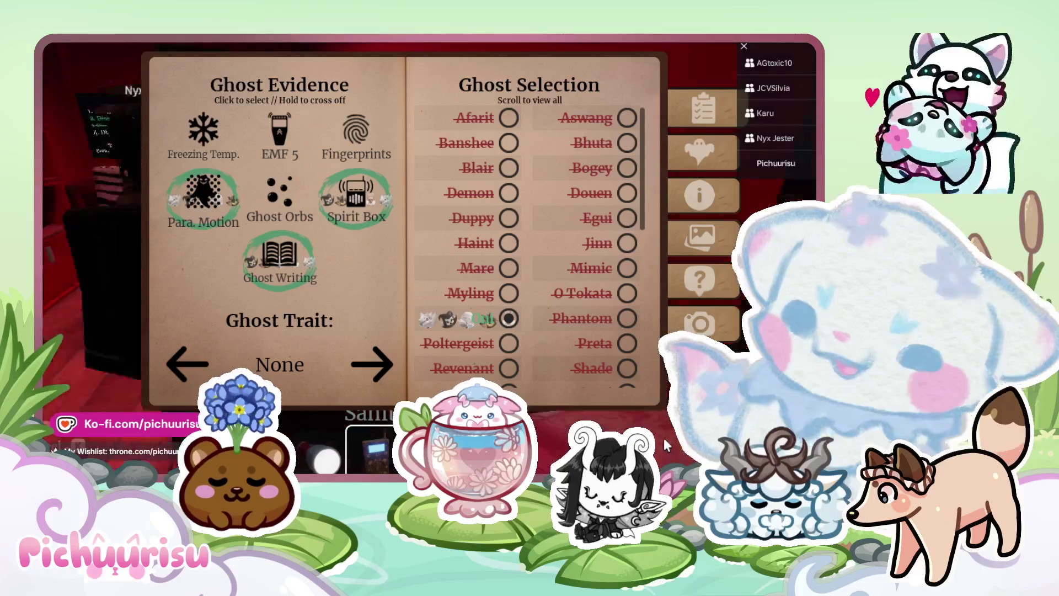
key(j)
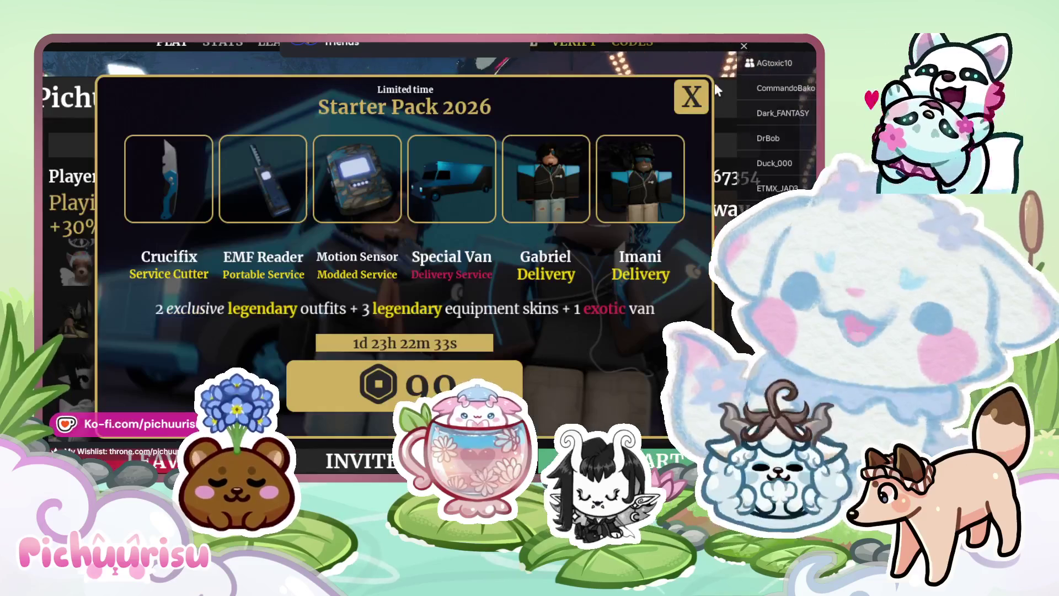
Dismiss the results popup and set the lobby difficulty to Insanity
click(692, 97)
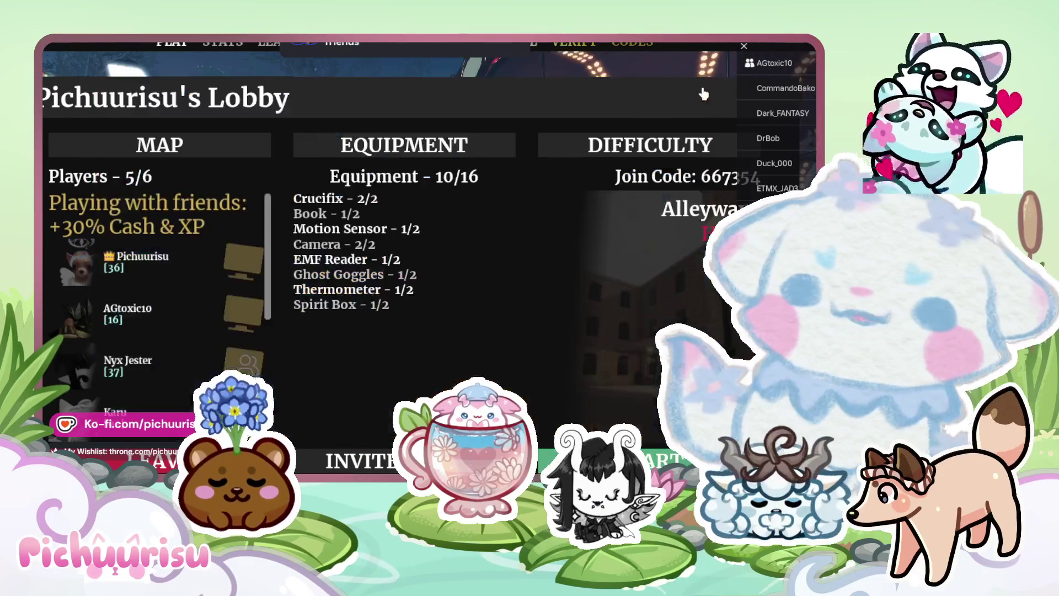
click(603, 143)
click(339, 225)
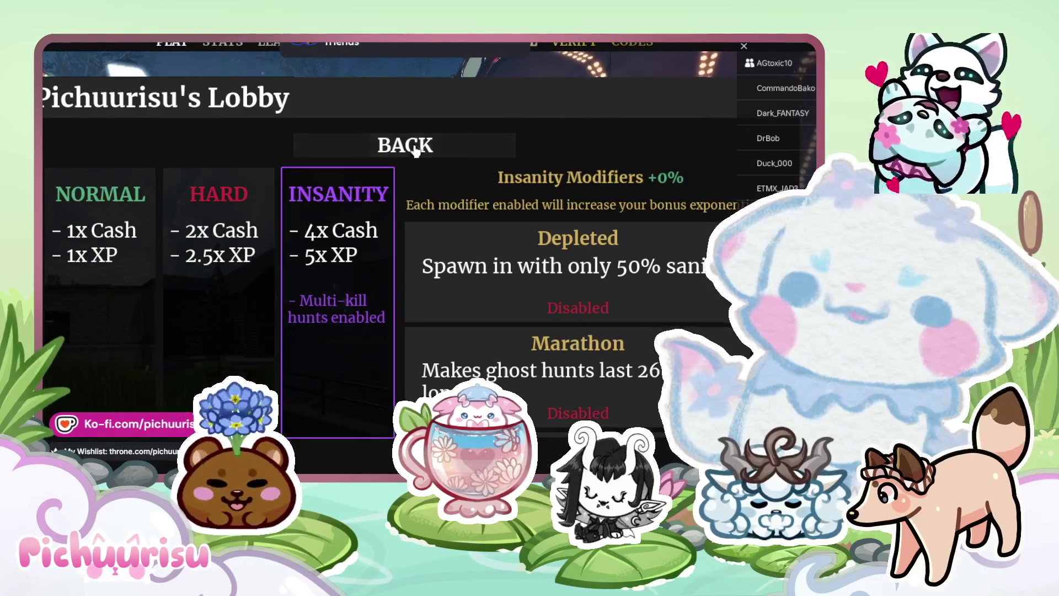
click(404, 145)
Choose the Alleyway (2X CASH) map for the next hunt
click(220, 161)
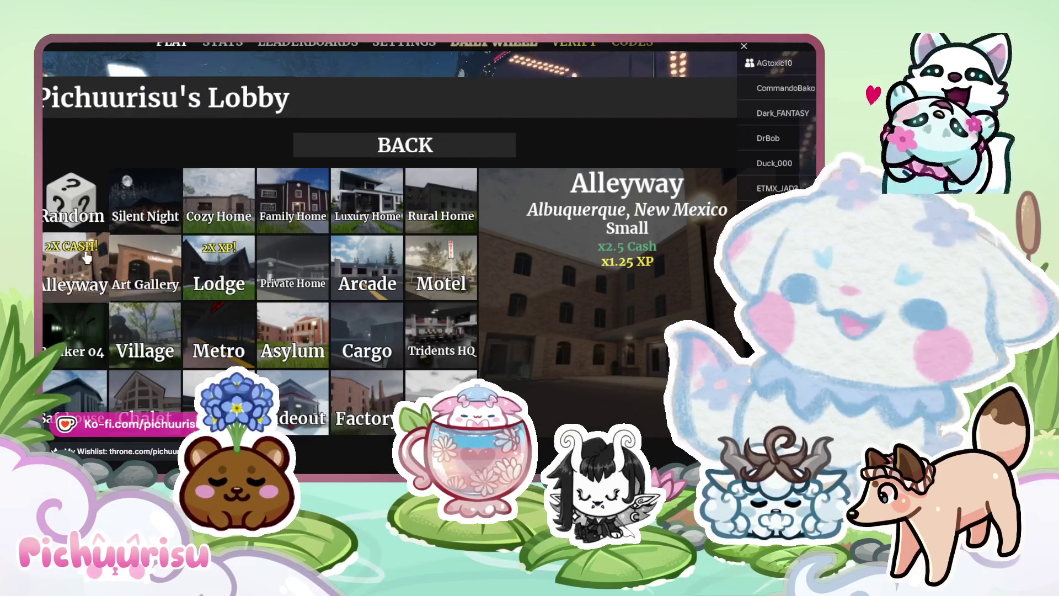
click(92, 278)
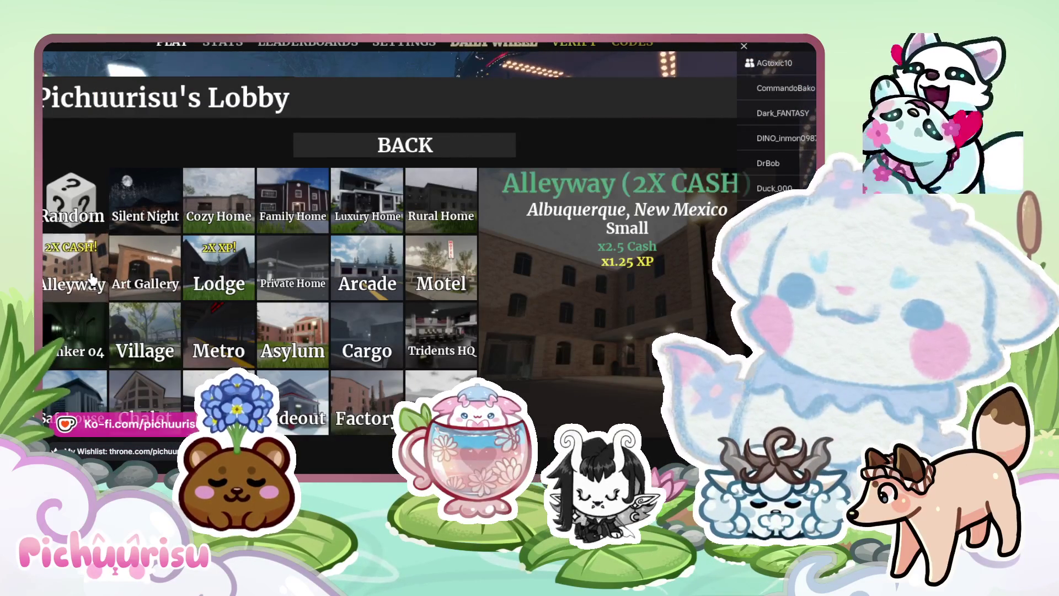
click(419, 146)
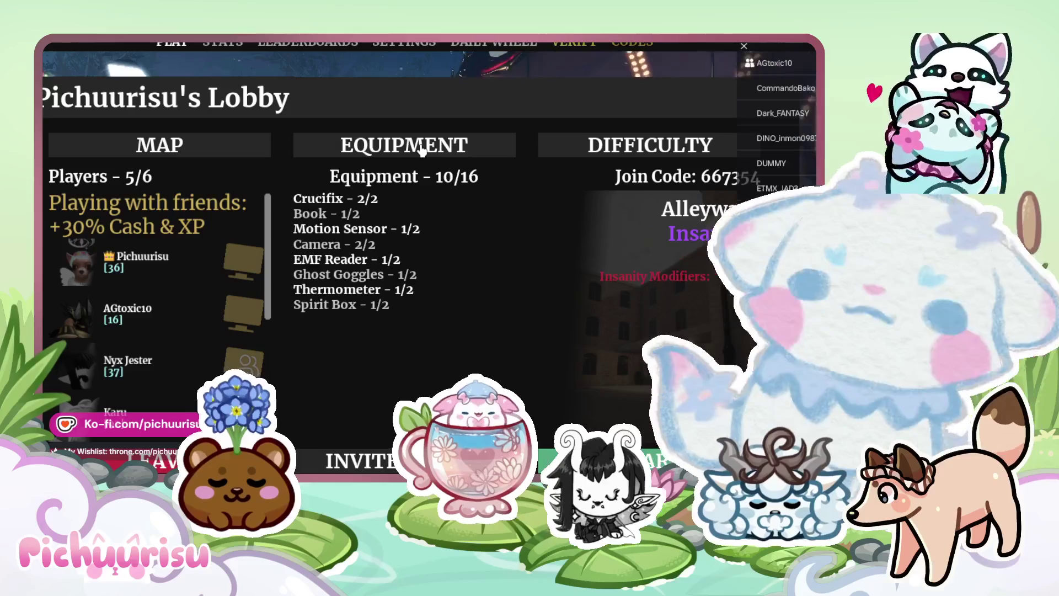
Scroll through the lobby Players list while equipment loads to 16/16 and the round starts
scroll(152, 313, down, 2)
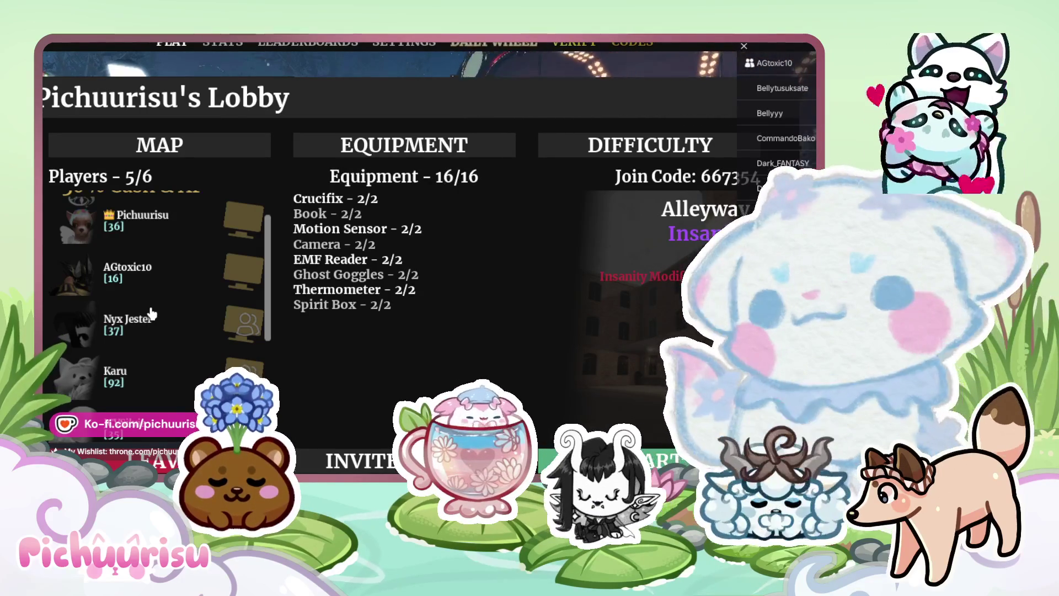
scroll(152, 314, down, 5)
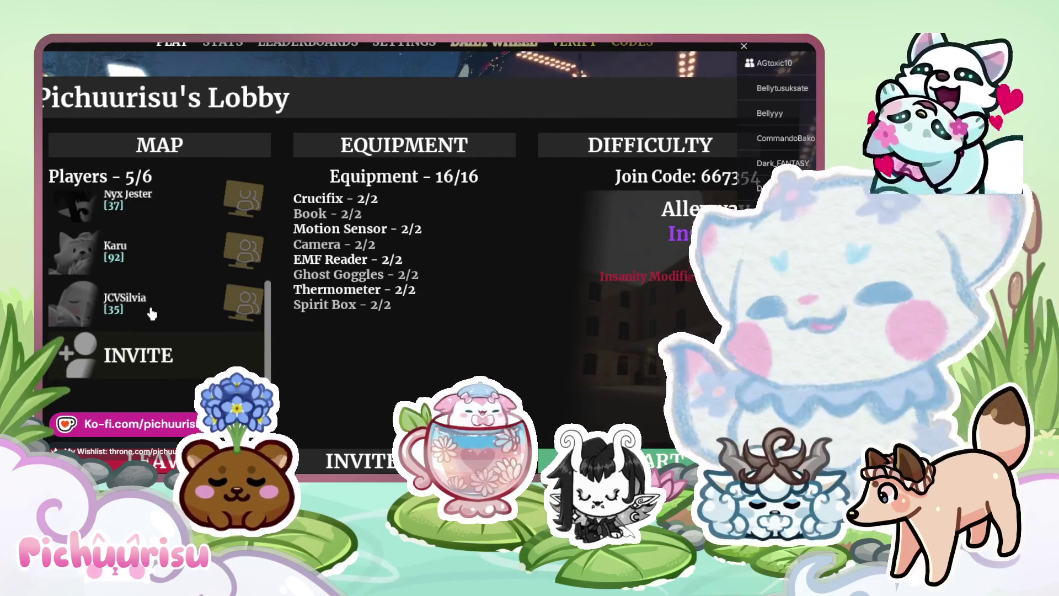
scroll(156, 313, up, 3)
scroll(156, 313, down, 5)
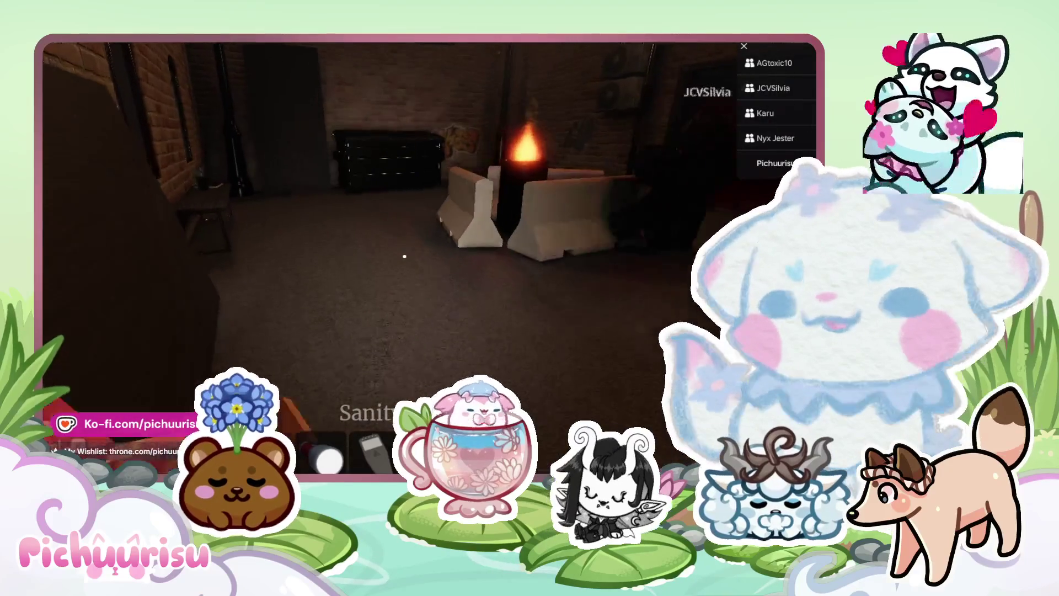
Take out the flashlight, then the reader, and walk the corridor opening two doors
key(1)
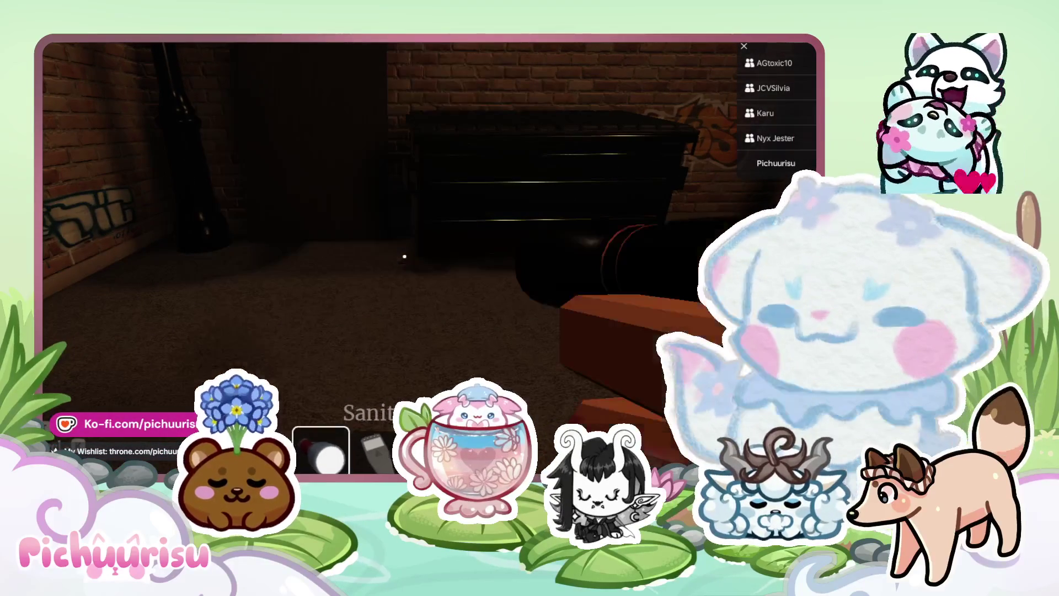
key(2)
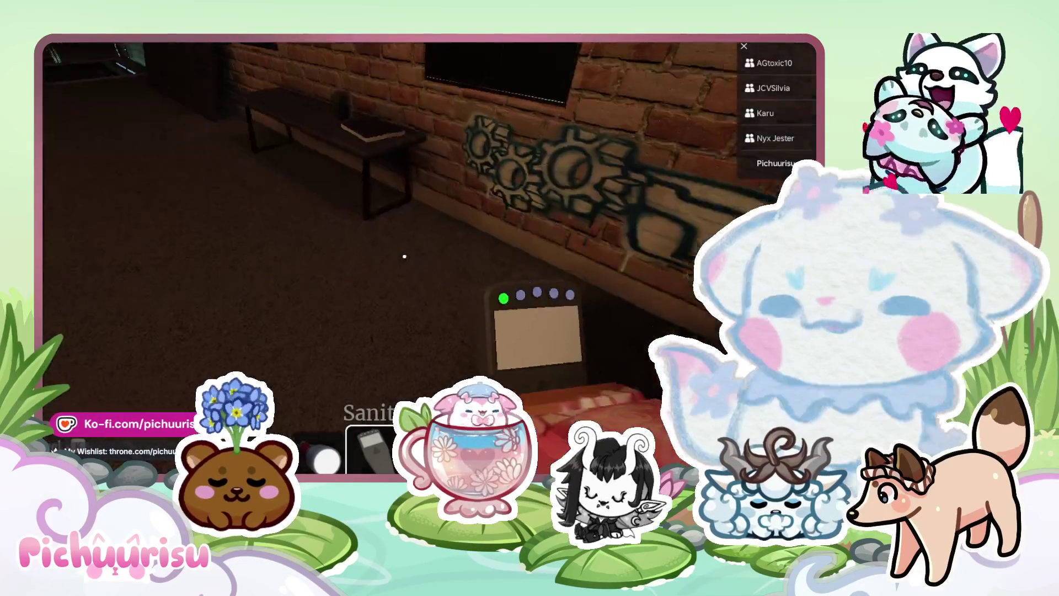
key(w)
key(w)
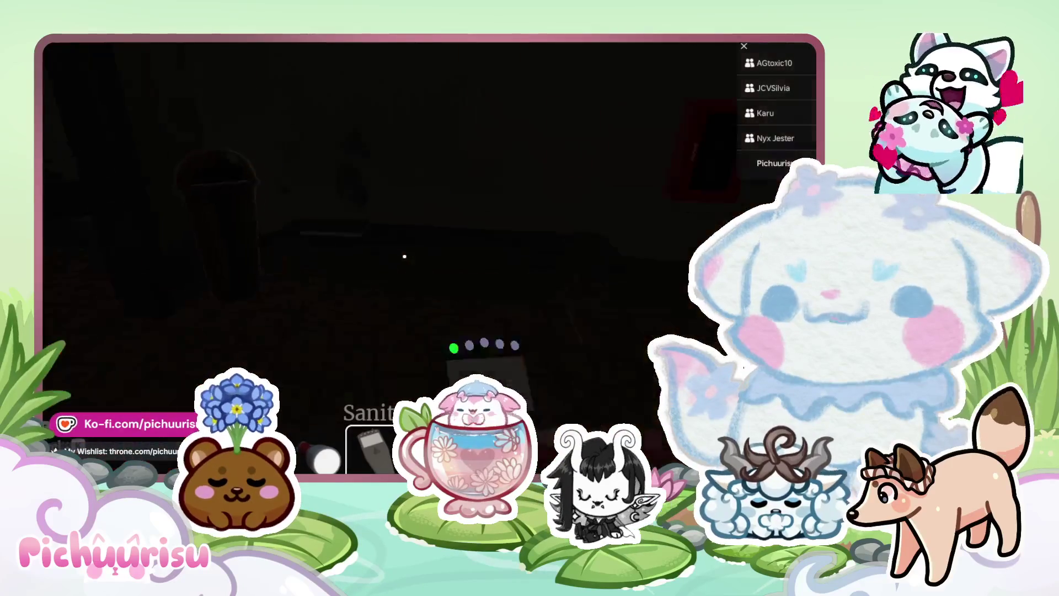
key(e)
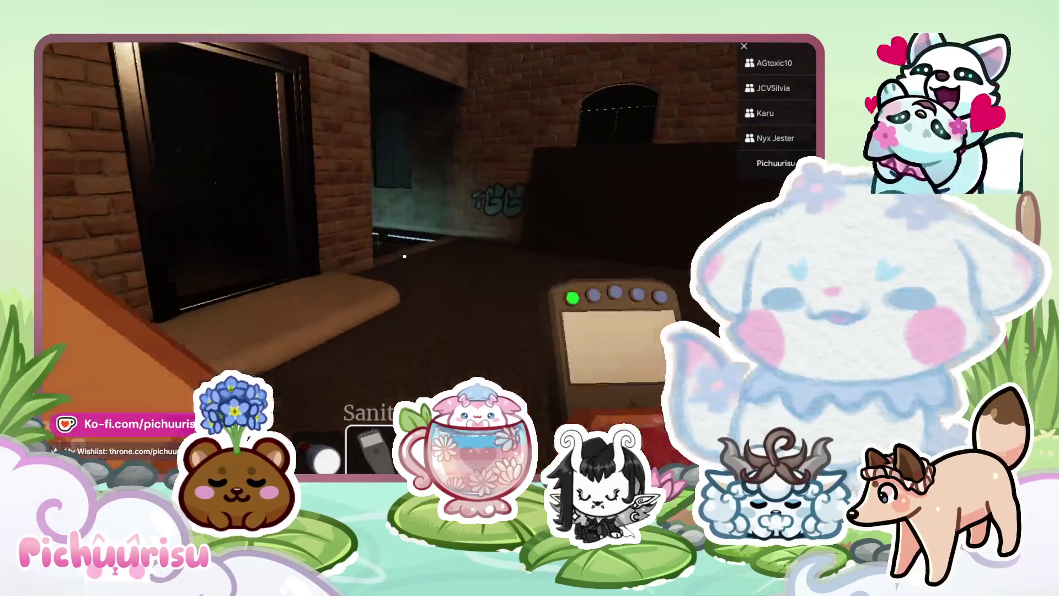
key(e)
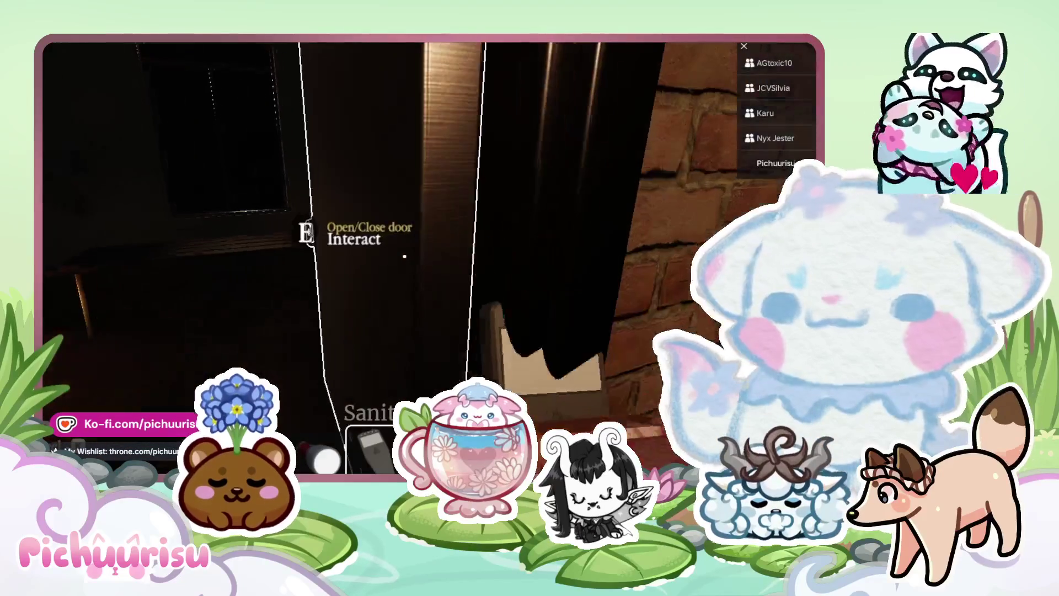